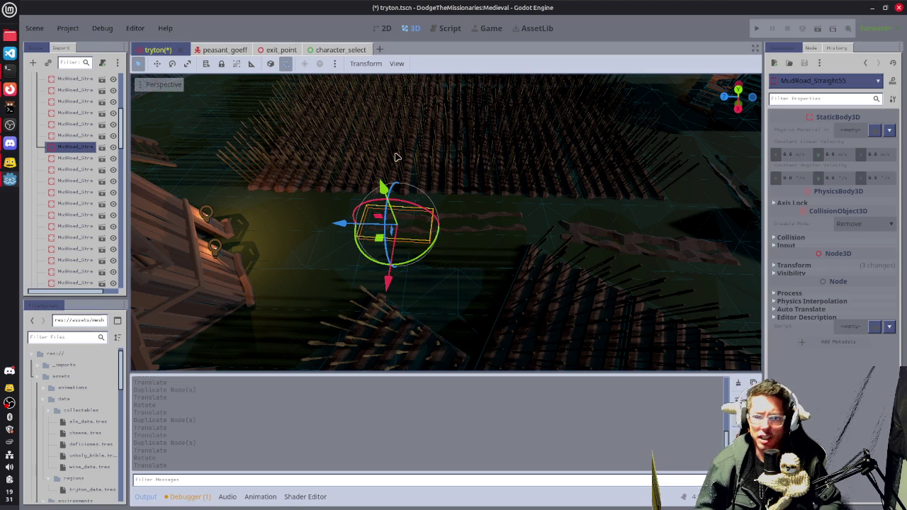
Rotate the MudRoad_Straight55 road piece about 13 degrees
{"action": "scroll", "coordinate": [424, 263], "scroll_direction": "up", "scroll_amount": 4}
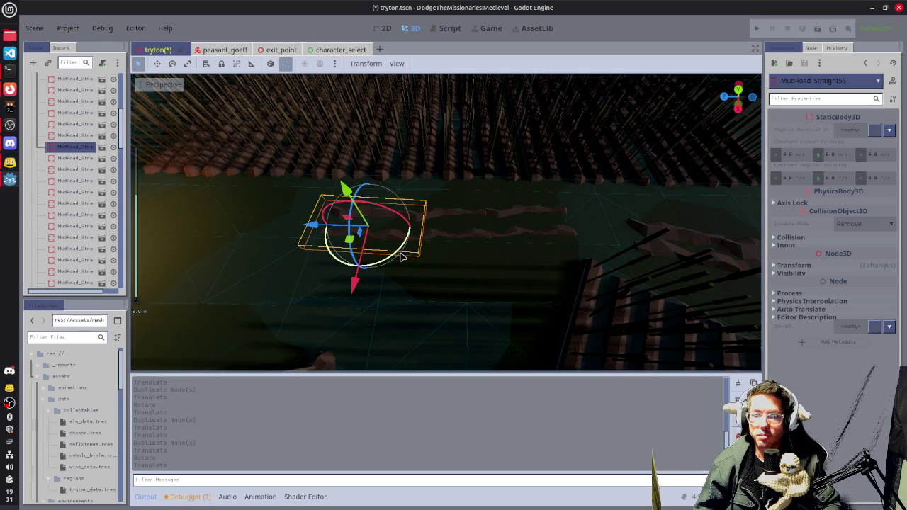
{"action": "key", "text": "f"}
{"action": "left_click_drag", "start_coordinate": [457, 263], "coordinate": [431, 241]}
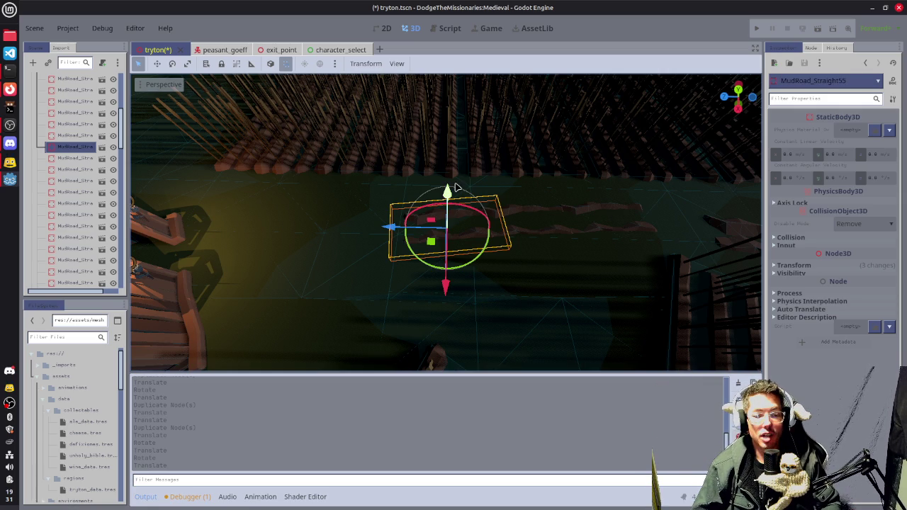
Duplicate the road piece and slide the copy, MudRoad_Straight56, further along the mud road
{"action": "key", "text": "ctrl+d"}
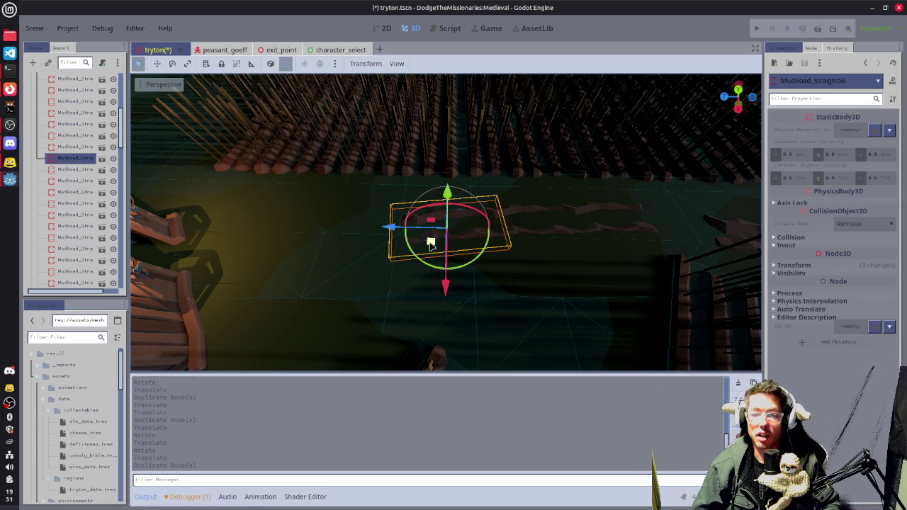
{"action": "mouse_move", "coordinate": [431, 241]}
{"action": "left_mouse_down"}
{"action": "mouse_move", "coordinate": [343, 256]}
{"action": "mouse_move", "coordinate": [363, 249]}
{"action": "mouse_move", "coordinate": [377, 270]}
{"action": "mouse_move", "coordinate": [344, 248]}
{"action": "left_mouse_up"}
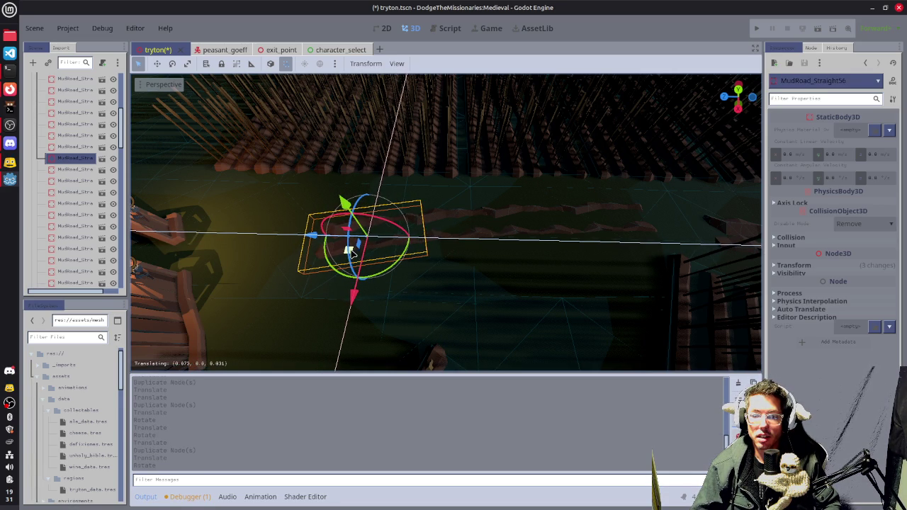
{"action": "left_click_drag", "start_coordinate": [541, 263], "coordinate": [418, 300]}
{"action": "scroll", "coordinate": [418, 300], "scroll_direction": "up", "scroll_amount": 2}
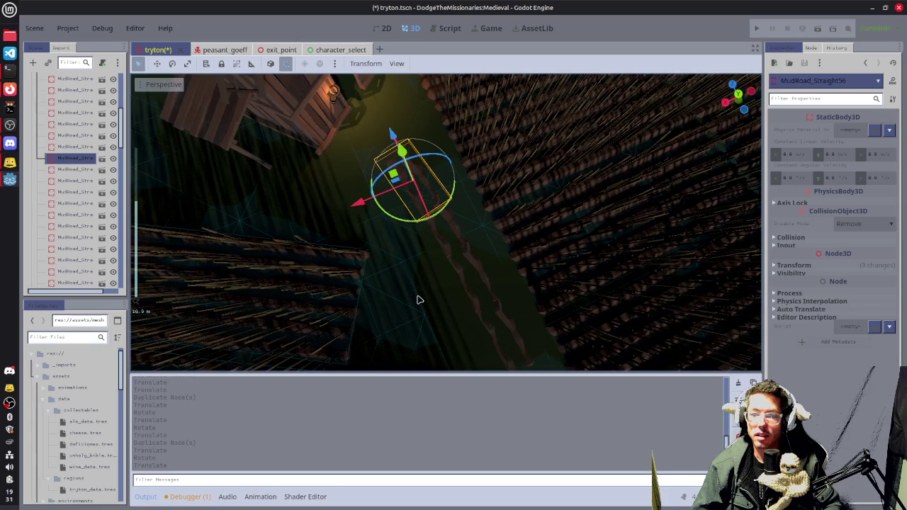
Save the scene and select the tower, viewing it from above
{"action": "key", "text": "ctrl+s"}
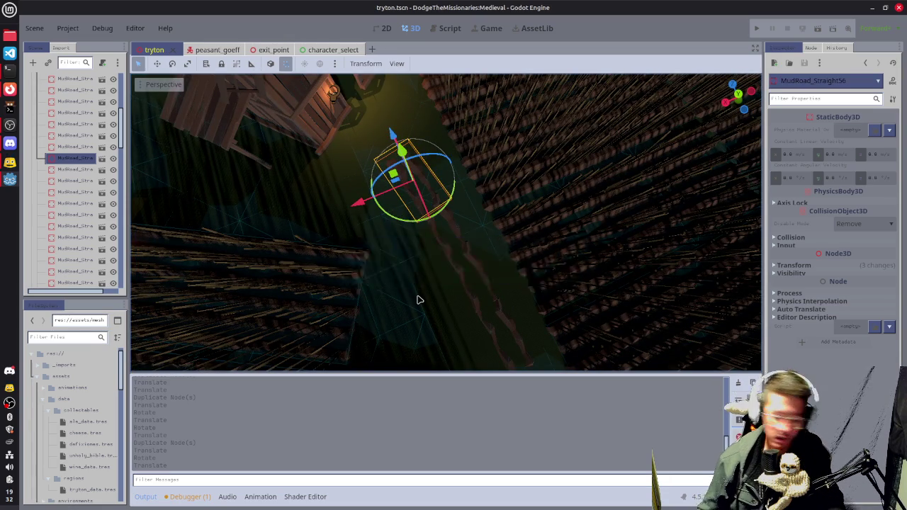
{"action": "key", "text": "KP_7"}
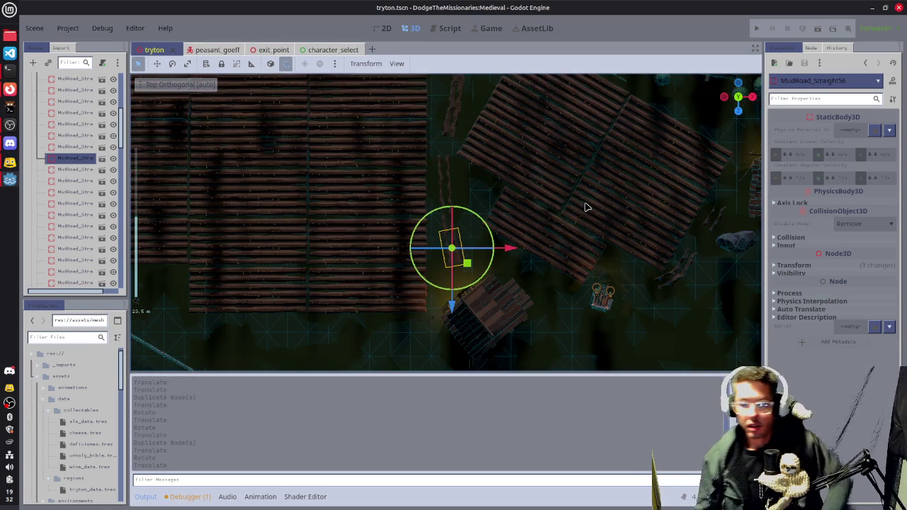
{"action": "scroll", "coordinate": [588, 207], "scroll_direction": "down", "scroll_amount": 4}
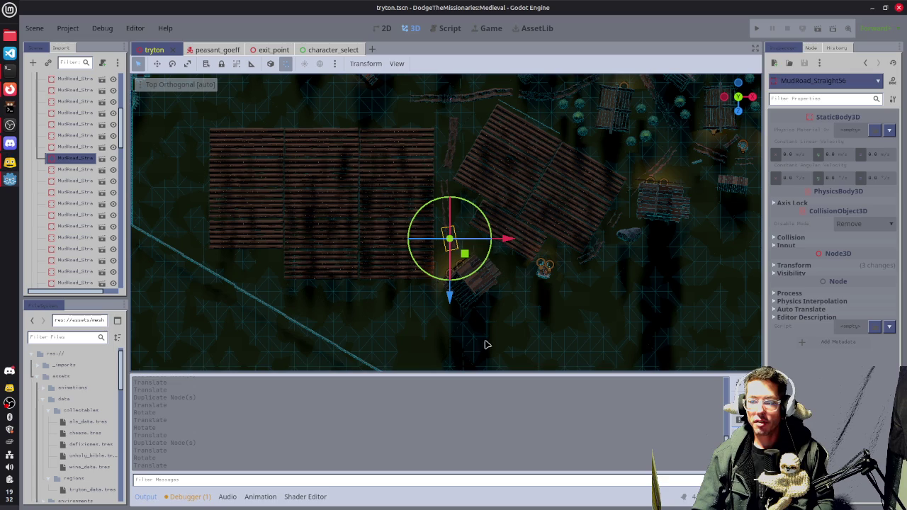
{"action": "left_click", "coordinate": [540, 274]}
{"action": "key", "text": "f"}
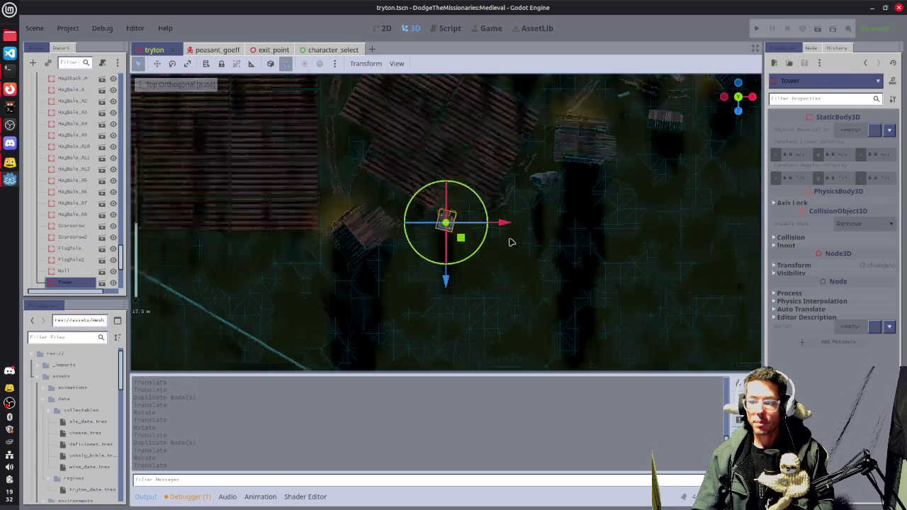
{"action": "mouse_move", "coordinate": [474, 213]}
{"action": "left_mouse_down"}
{"action": "mouse_move", "coordinate": [526, 202]}
{"action": "mouse_move", "coordinate": [340, 116]}
{"action": "mouse_move", "coordinate": [481, 142]}
{"action": "left_mouse_up"}
Add both wall torches to the selection and move all three onto the palisade wall line
{"action": "left_click", "coordinate": [481, 135], "text": "shift"}
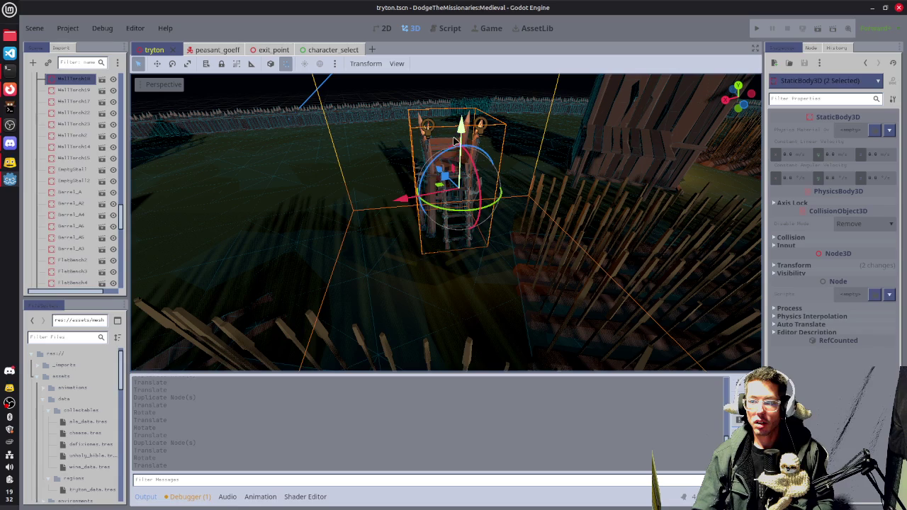
{"action": "left_click", "coordinate": [426, 132], "text": "shift"}
{"action": "mouse_move", "coordinate": [452, 166]}
{"action": "left_mouse_down"}
{"action": "mouse_move", "coordinate": [496, 156]}
{"action": "mouse_move", "coordinate": [418, 204]}
{"action": "mouse_move", "coordinate": [595, 92]}
{"action": "mouse_move", "coordinate": [622, 101]}
{"action": "left_mouse_up"}
{"action": "key", "text": "f"}
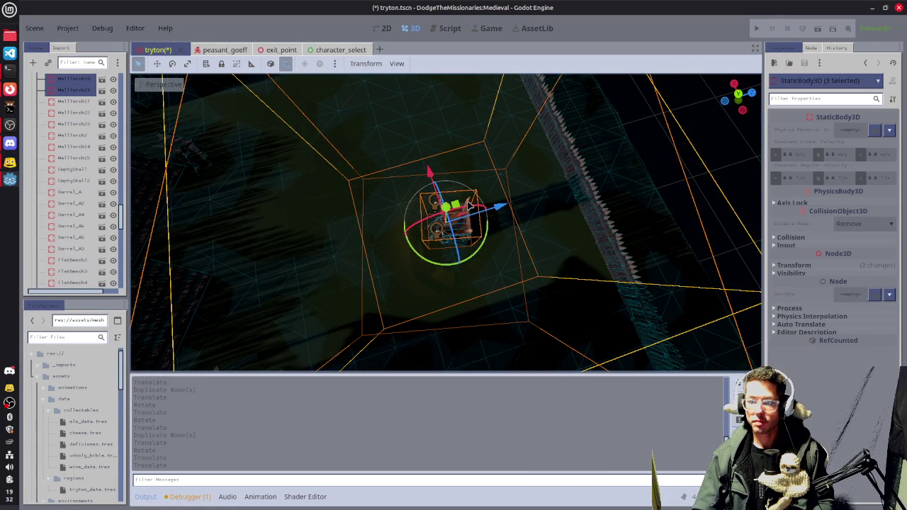
{"action": "key", "text": "KP_7"}
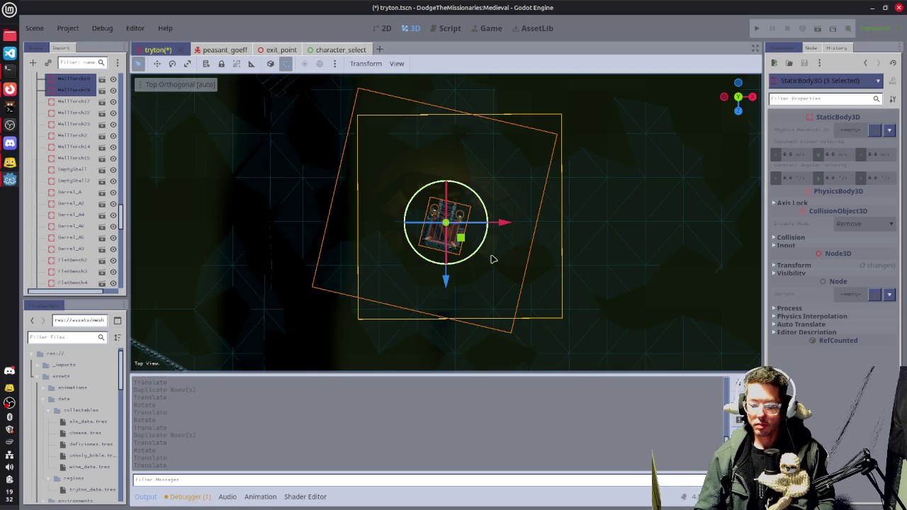
{"action": "scroll", "coordinate": [489, 262], "scroll_direction": "down", "scroll_amount": 3}
{"action": "mouse_move", "coordinate": [461, 236]}
{"action": "left_mouse_down"}
{"action": "mouse_move", "coordinate": [444, 323]}
{"action": "mouse_move", "coordinate": [439, 316]}
{"action": "mouse_move", "coordinate": [454, 340]}
{"action": "mouse_move", "coordinate": [453, 329]}
{"action": "mouse_move", "coordinate": [427, 360]}
{"action": "left_mouse_up"}
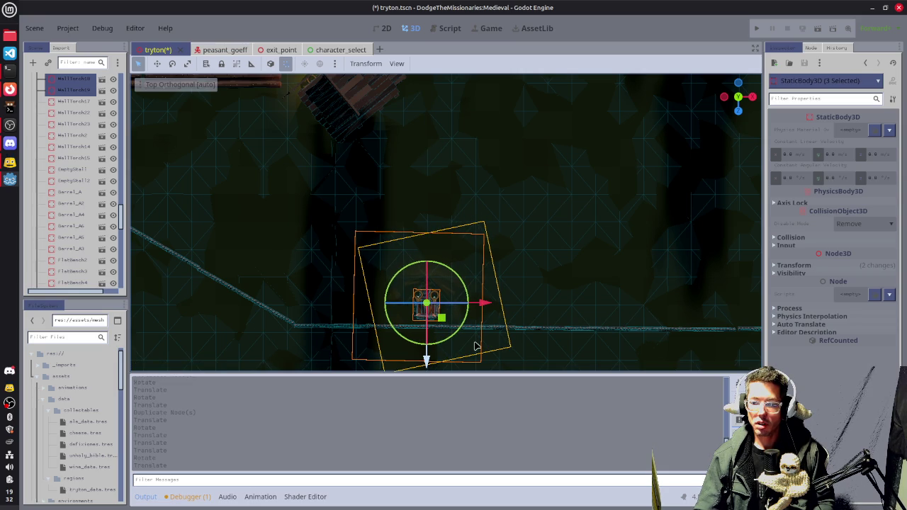
Duplicate the tower and its torches, then undo the duplicate
{"action": "key", "text": "ctrl+d"}
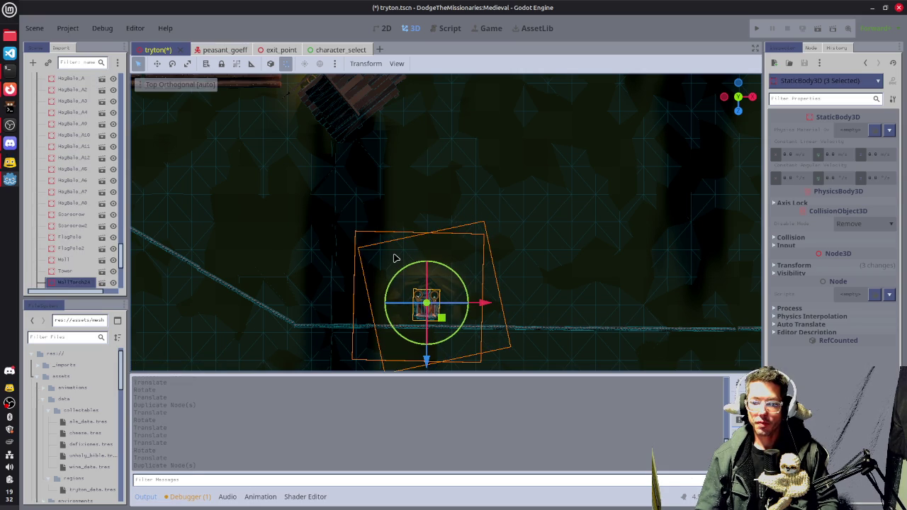
{"action": "key", "text": "ctrl+z"}
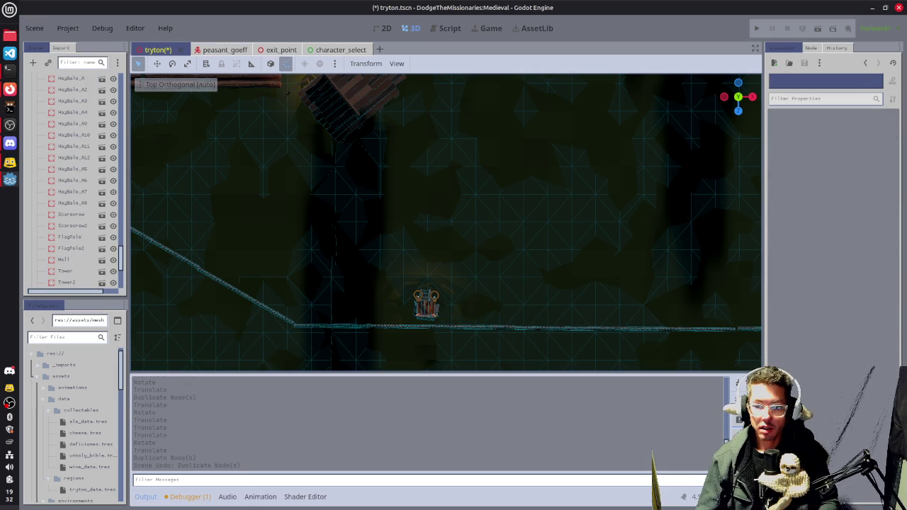
{"action": "scroll", "coordinate": [454, 321], "scroll_direction": "up", "scroll_amount": 5}
{"action": "mouse_move", "coordinate": [454, 321]}
{"action": "left_mouse_down"}
{"action": "mouse_move", "coordinate": [288, 203]}
{"action": "mouse_move", "coordinate": [326, 162]}
{"action": "mouse_move", "coordinate": [481, 177]}
{"action": "mouse_move", "coordinate": [437, 160]}
{"action": "left_mouse_up"}
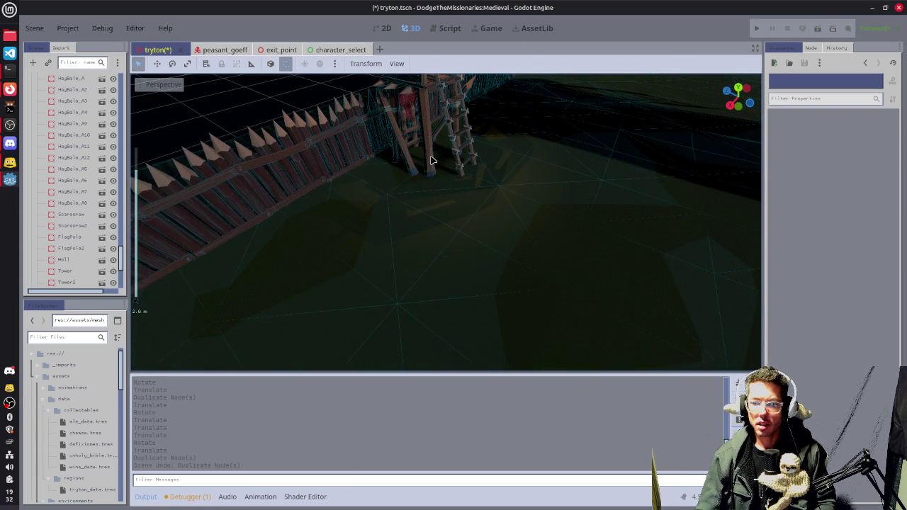
Shift the tower along the wall, undo the move, and save the tryton scene
{"action": "left_click", "coordinate": [432, 161]}
{"action": "left_click_drag", "start_coordinate": [549, 128], "coordinate": [465, 172]}
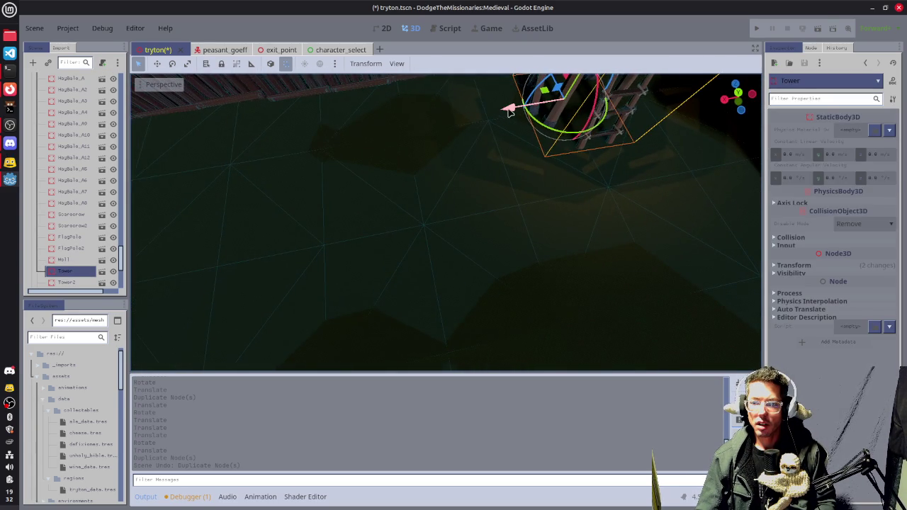
{"action": "left_click_drag", "start_coordinate": [506, 105], "coordinate": [494, 117]}
{"action": "key", "text": "ctrl+z"}
{"action": "key", "text": "f"}
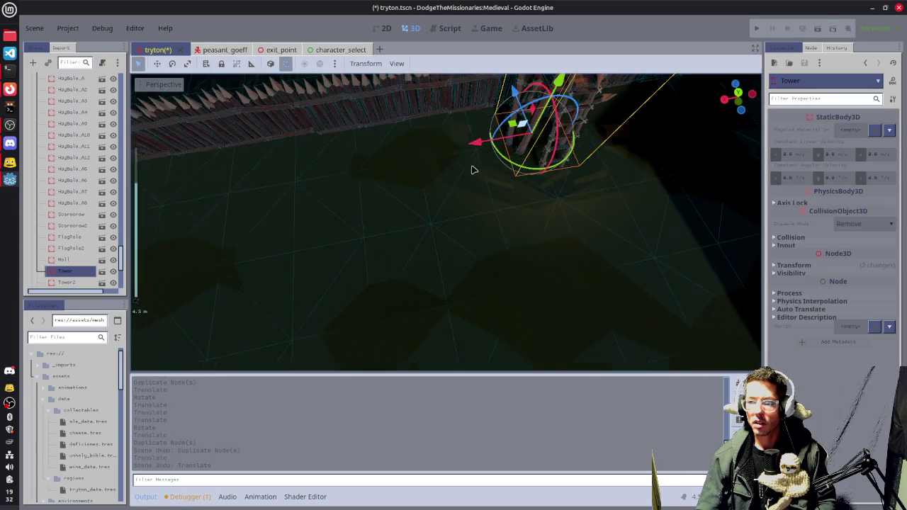
{"action": "key", "text": "ctrl+s"}
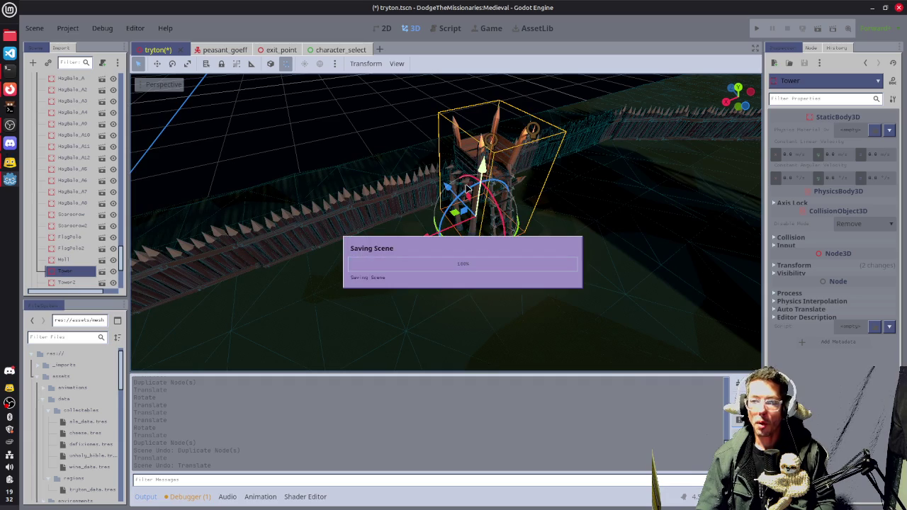
{"action": "left_click", "coordinate": [322, 129]}
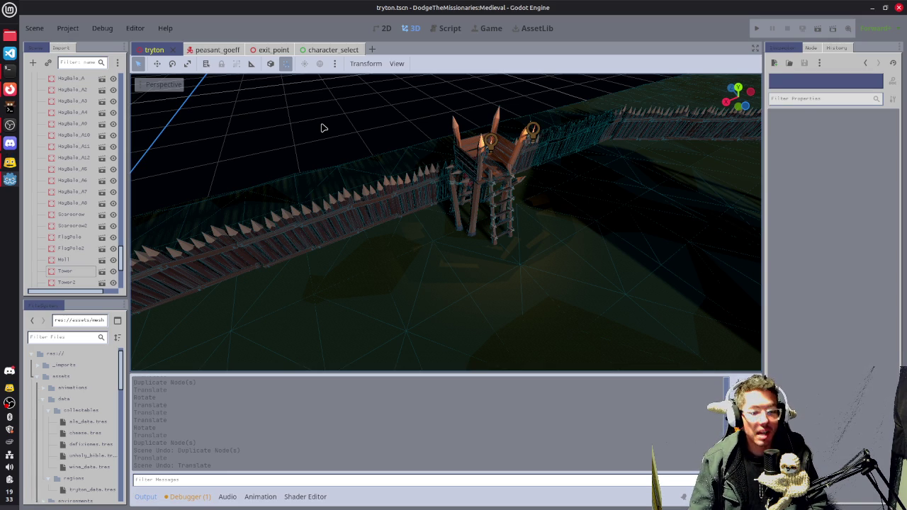
{"action": "scroll", "coordinate": [324, 129], "scroll_direction": "down", "scroll_amount": 6}
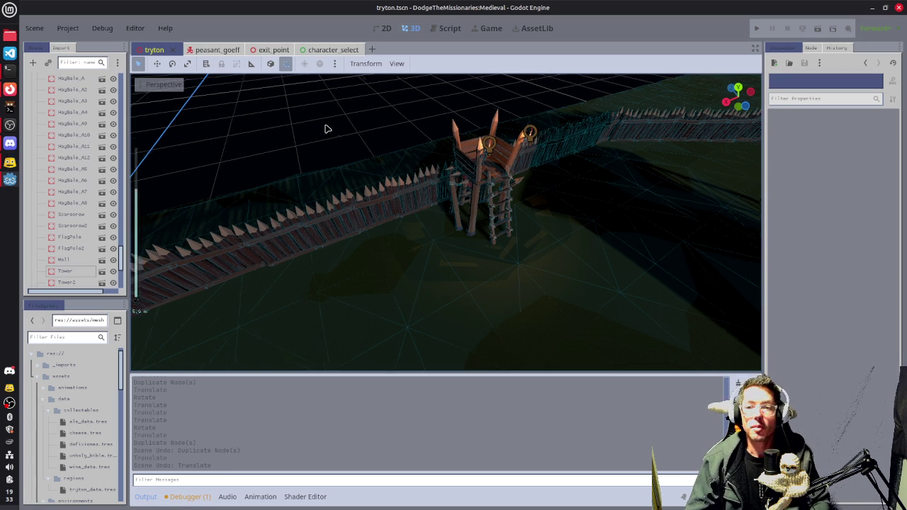
{"action": "left_click_drag", "start_coordinate": [560, 130], "coordinate": [530, 114]}
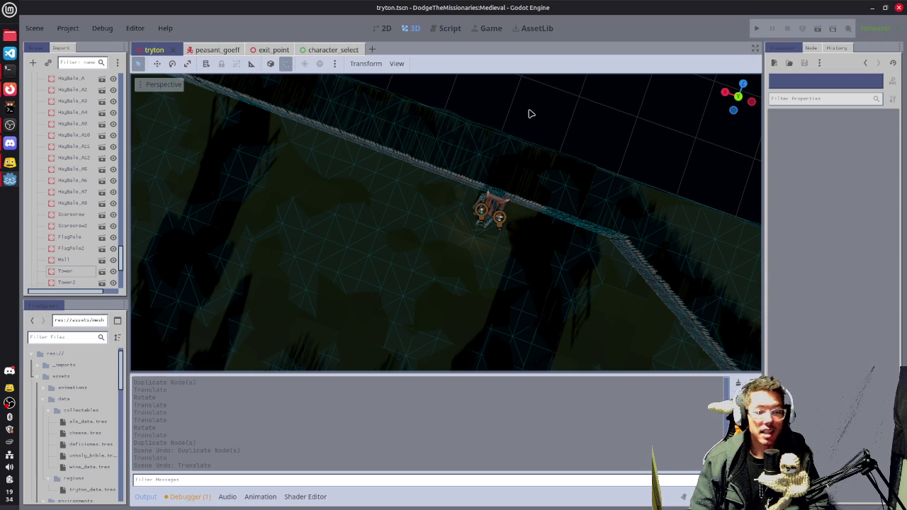
{"action": "mouse_move", "coordinate": [282, 59]}
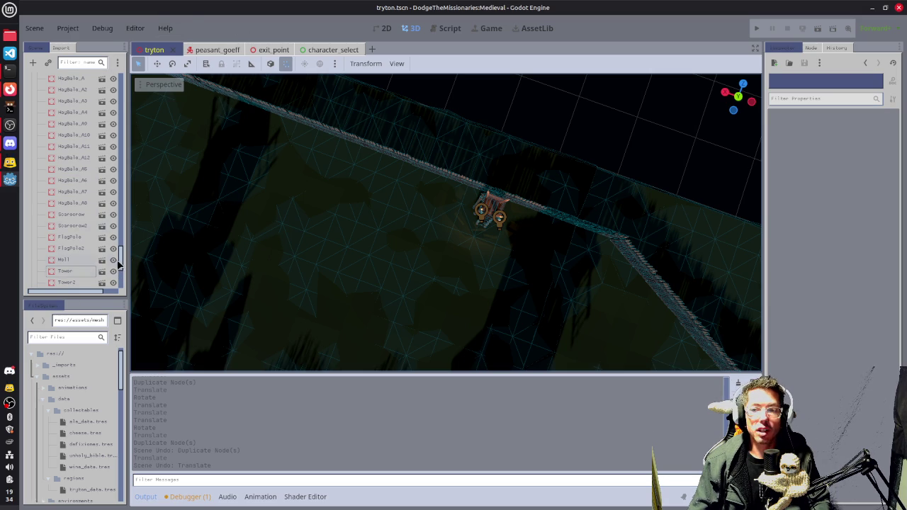
Collapse the LANDSCAPE and WorldEnvironment groups in the scene tree
{"action": "left_click_drag", "start_coordinate": [120, 260], "coordinate": [120, 83]}
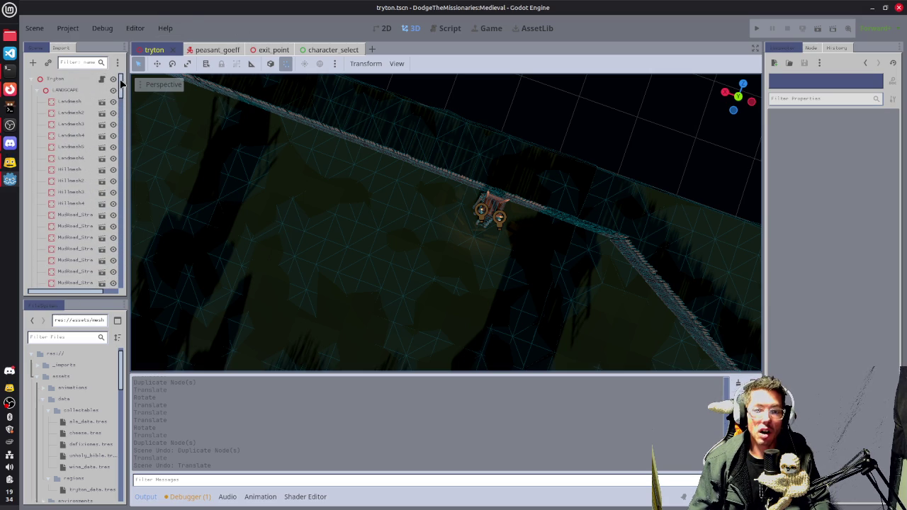
{"action": "left_click", "coordinate": [40, 90]}
{"action": "left_click", "coordinate": [36, 136]}
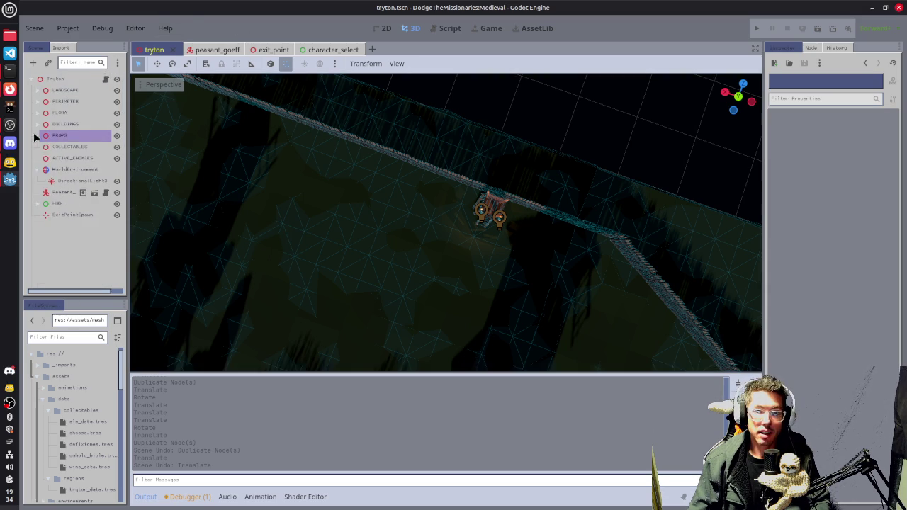
{"action": "left_click", "coordinate": [40, 170]}
{"action": "left_click", "coordinate": [64, 102]}
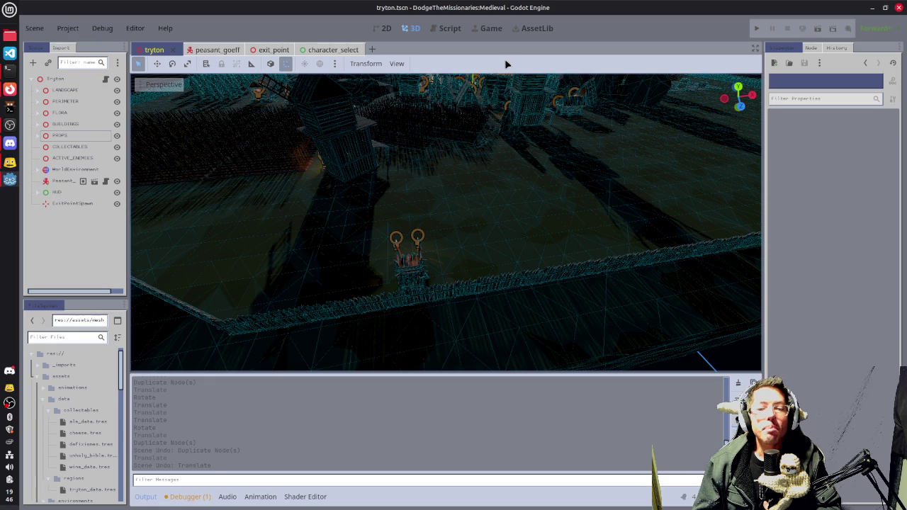
Open the streamer's twitch.tv channel address in a new Firefox tab
{"action": "left_click", "coordinate": [10, 89]}
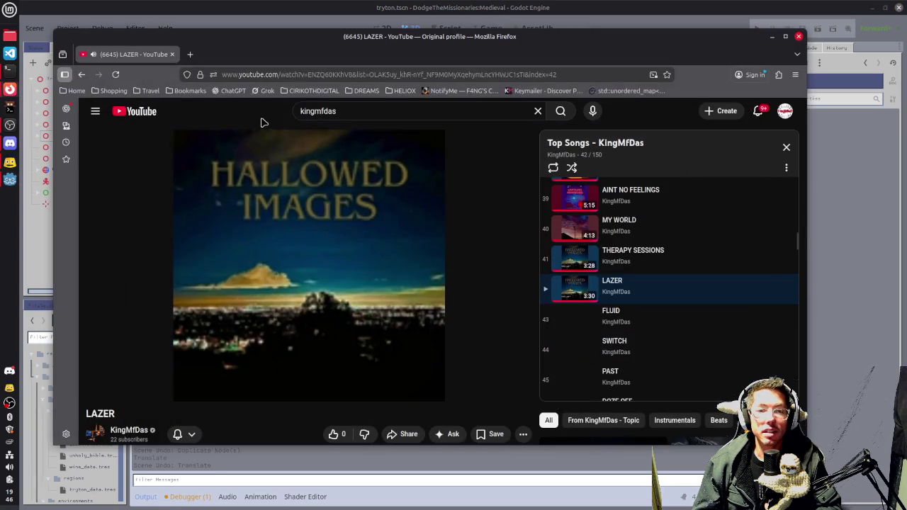
{"action": "left_click", "coordinate": [191, 54]}
{"action": "type", "text": "twitch"}
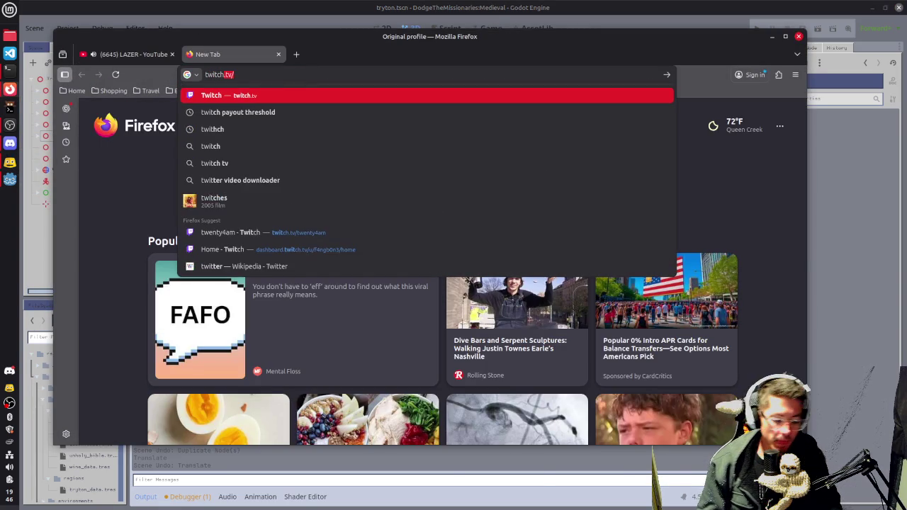
{"action": "type", "text": ".tv/f4ng"}
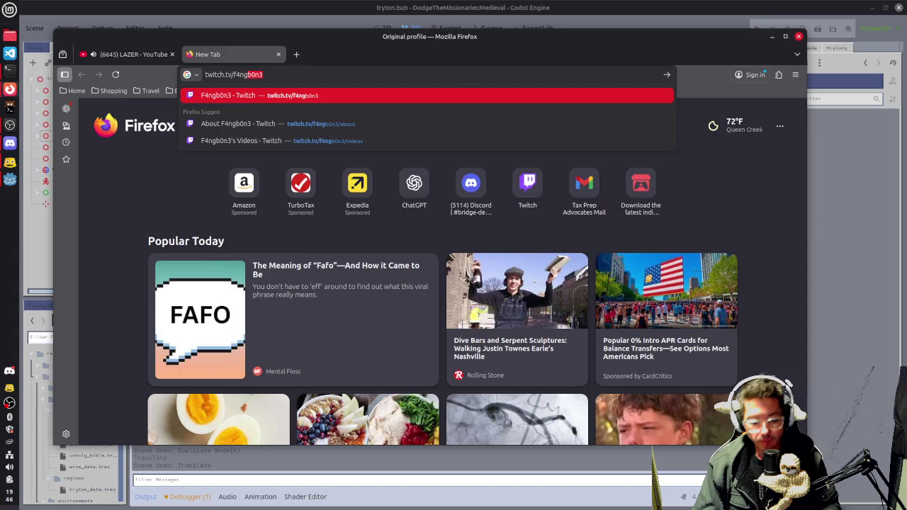
{"action": "key", "text": "Return"}
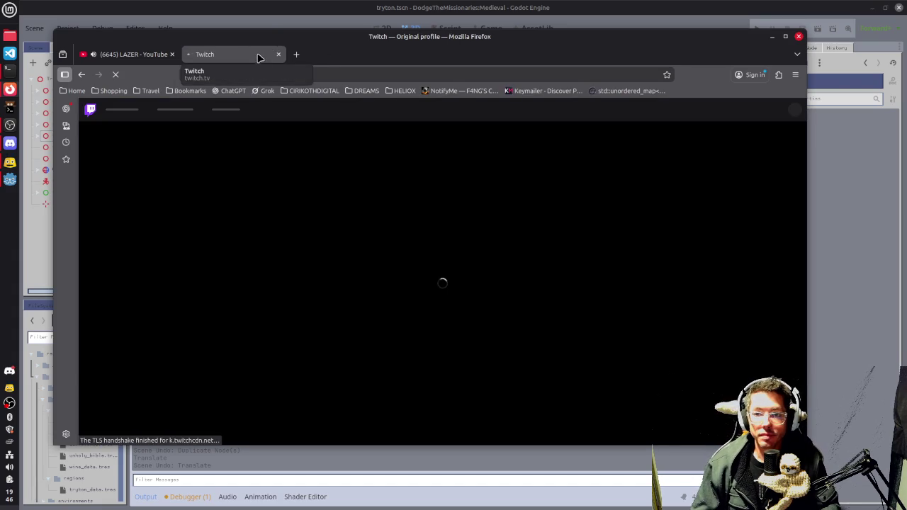
{"action": "right_click", "coordinate": [259, 57]}
{"action": "left_click", "coordinate": [287, 88]}
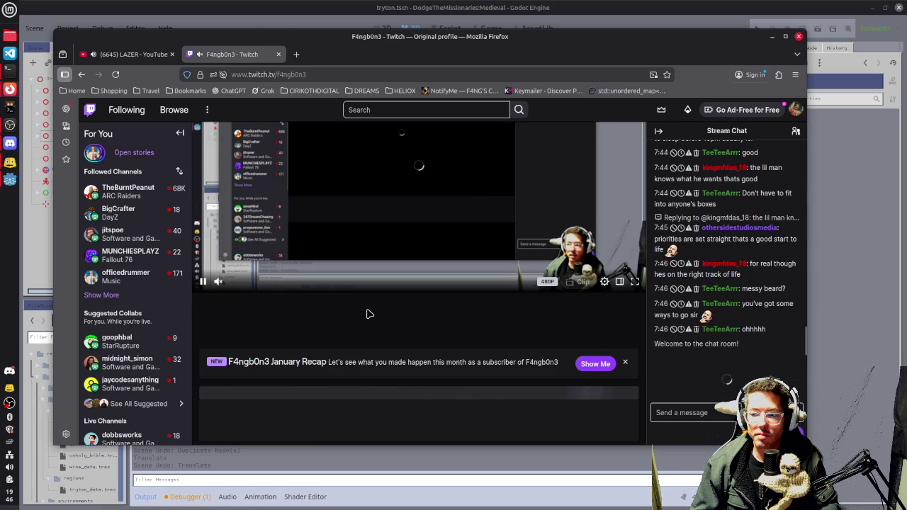
{"action": "scroll", "coordinate": [367, 314], "scroll_direction": "down", "scroll_amount": 1}
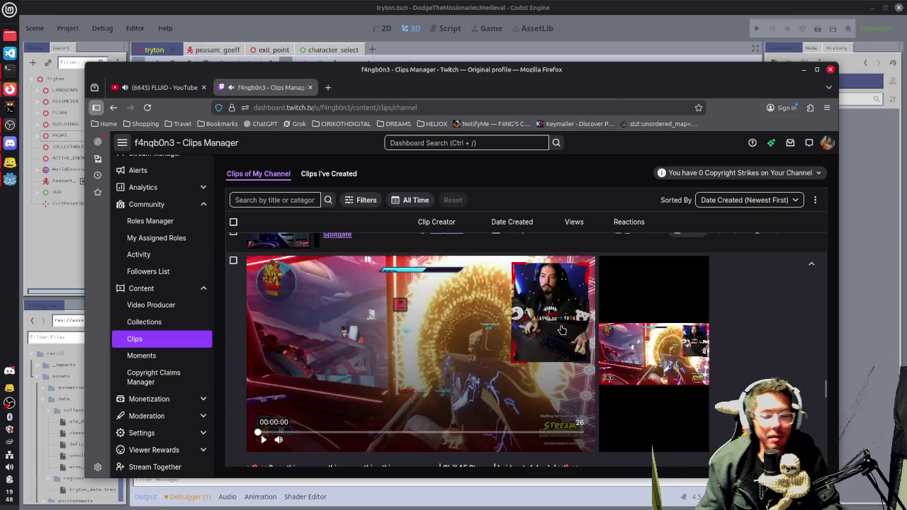
Play the expanded 26-second Splitgate clip from Jan 3, 2022
{"action": "scroll", "coordinate": [496, 368], "scroll_direction": "down", "scroll_amount": 1}
{"action": "scroll", "coordinate": [354, 411], "scroll_direction": "up", "scroll_amount": 1}
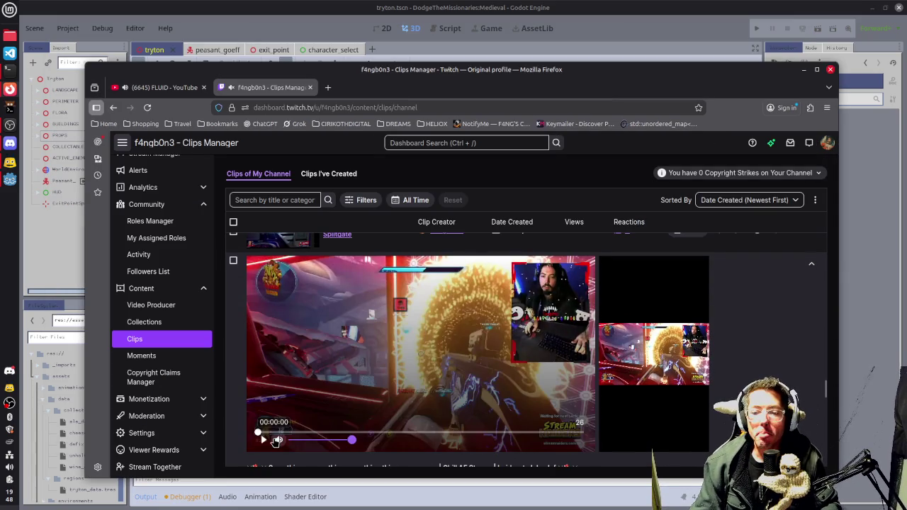
{"action": "left_click", "coordinate": [263, 441]}
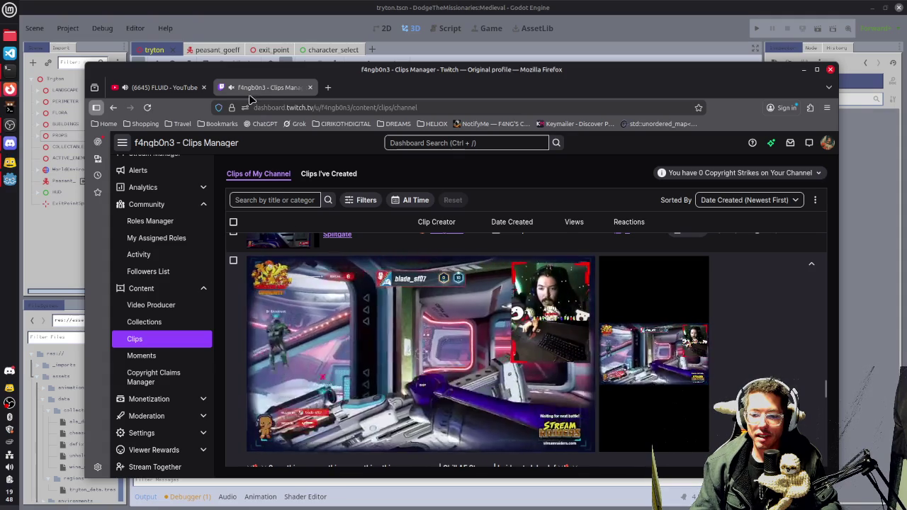
{"action": "mouse_move", "coordinate": [129, 88]}
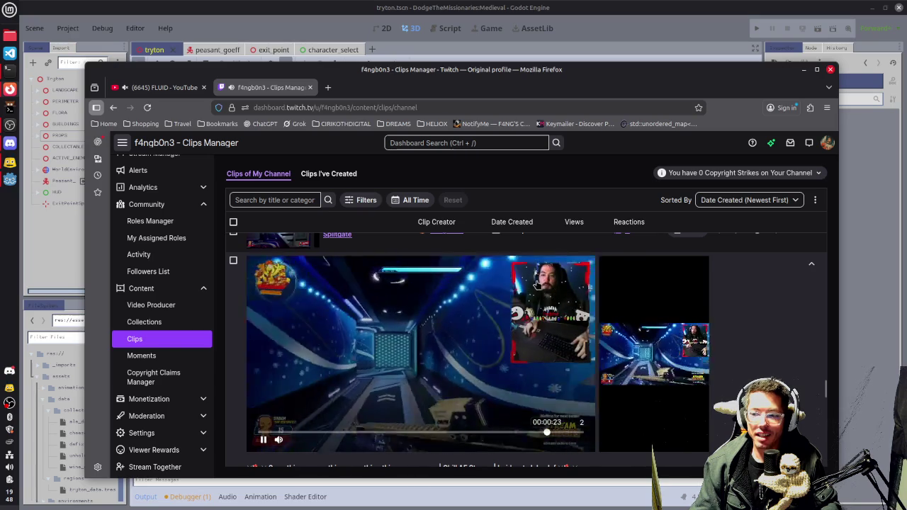
{"action": "scroll", "coordinate": [409, 358], "scroll_direction": "down", "scroll_amount": 3}
Expand the Creed Fang clip to preview it
{"action": "scroll", "coordinate": [397, 355], "scroll_direction": "down", "scroll_amount": 2}
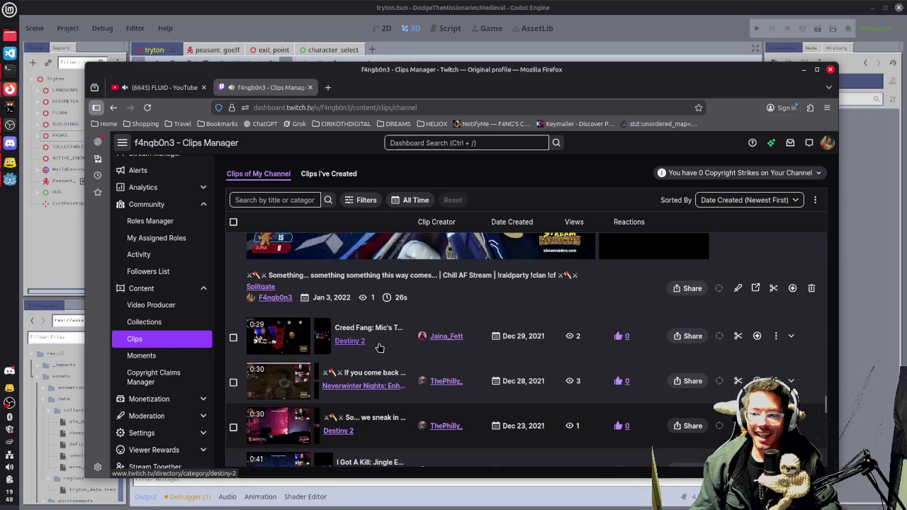
{"action": "left_click", "coordinate": [446, 279]}
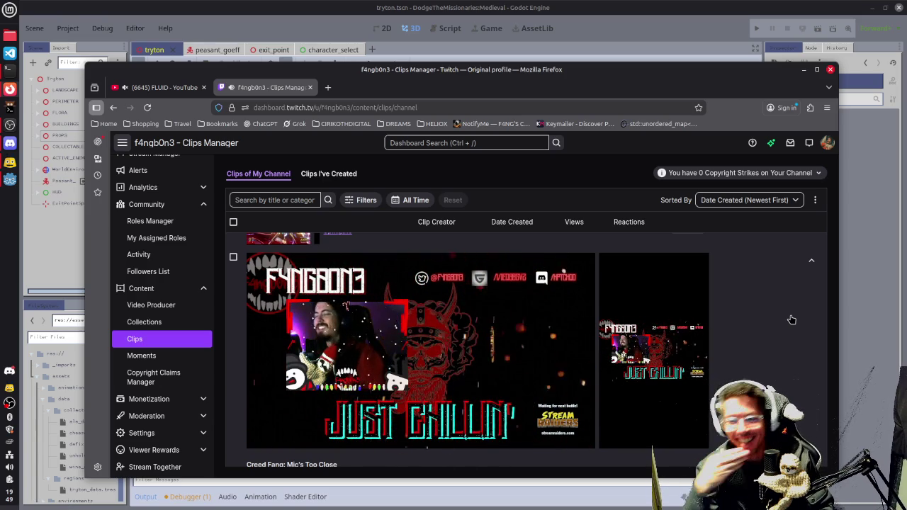
{"action": "mouse_move", "coordinate": [402, 353]}
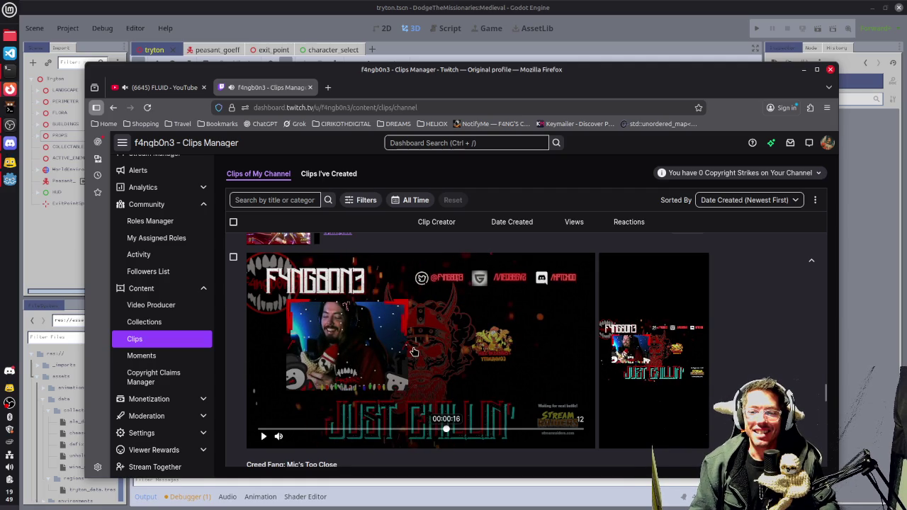
{"action": "scroll", "coordinate": [400, 348], "scroll_direction": "down", "scroll_amount": 5}
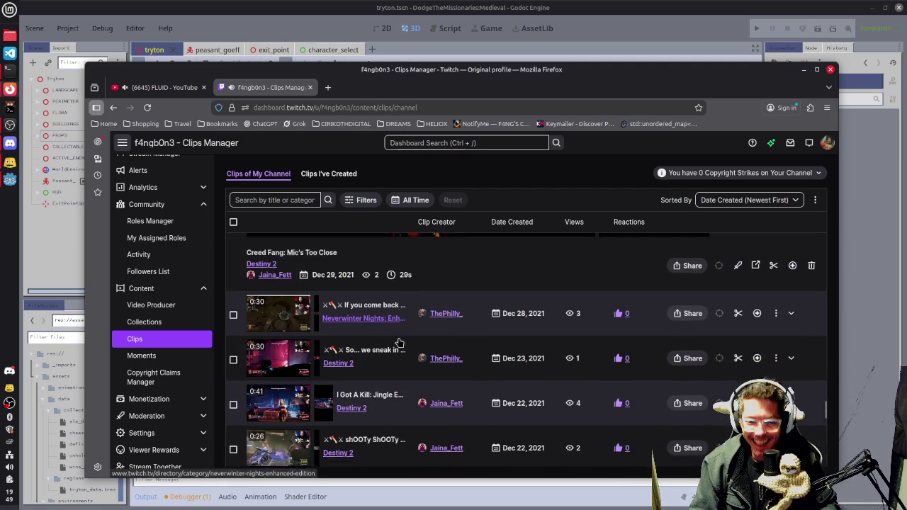
{"action": "scroll", "coordinate": [291, 331], "scroll_direction": "down", "scroll_amount": 1}
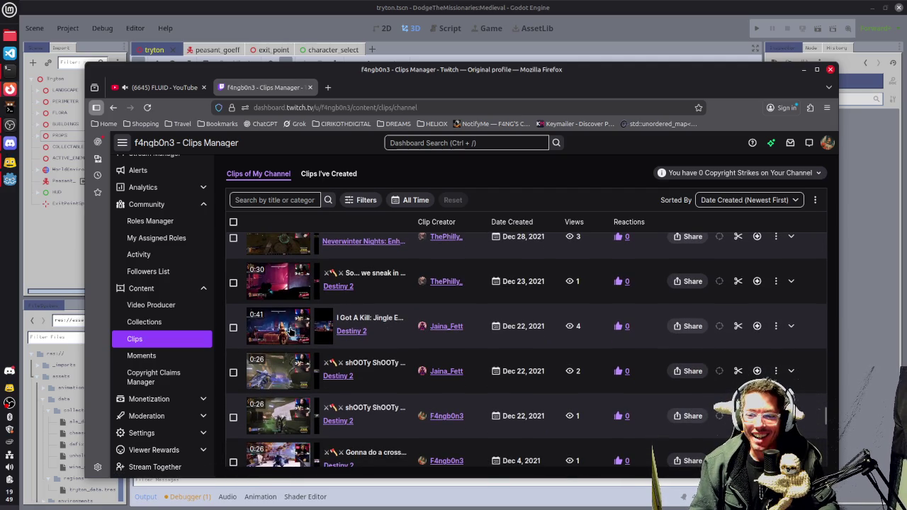
Expand the Dec 22 Destiny 2 clip and pause it at 9 seconds
{"action": "left_click", "coordinate": [304, 366]}
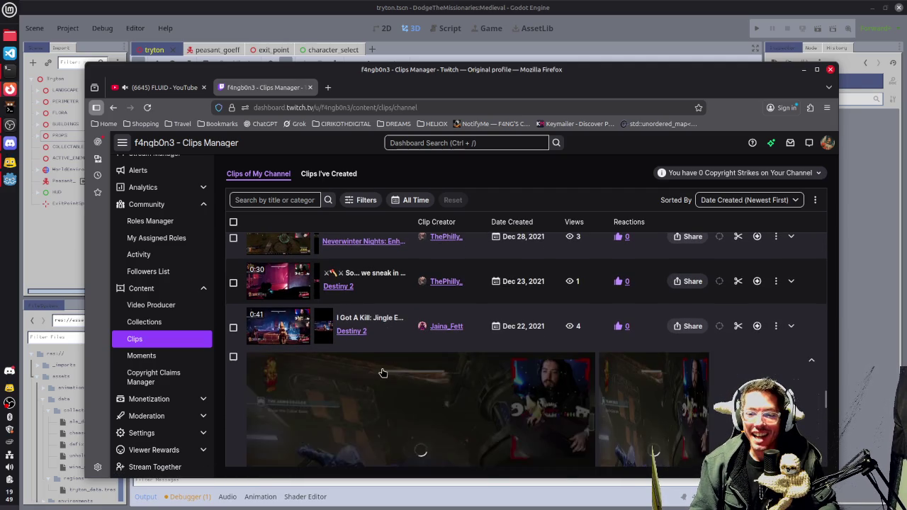
{"action": "scroll", "coordinate": [433, 353], "scroll_direction": "down", "scroll_amount": 2}
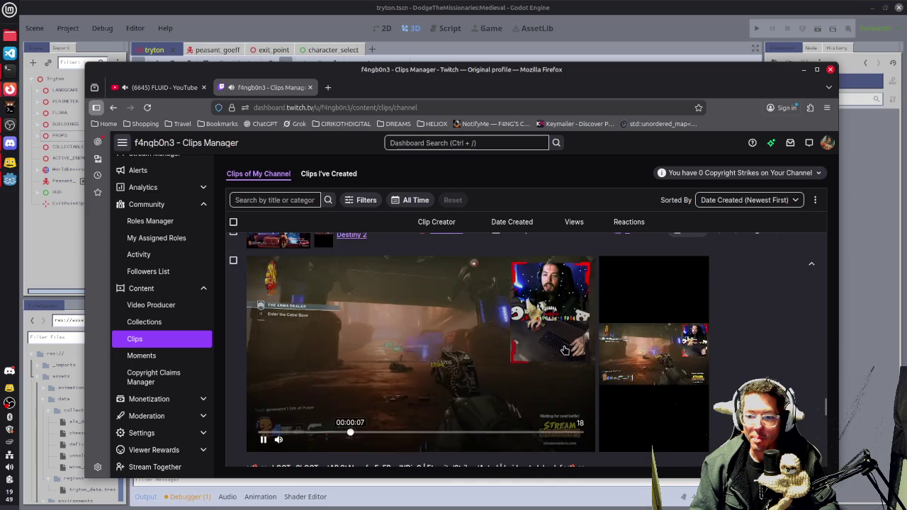
{"action": "left_click", "coordinate": [445, 367]}
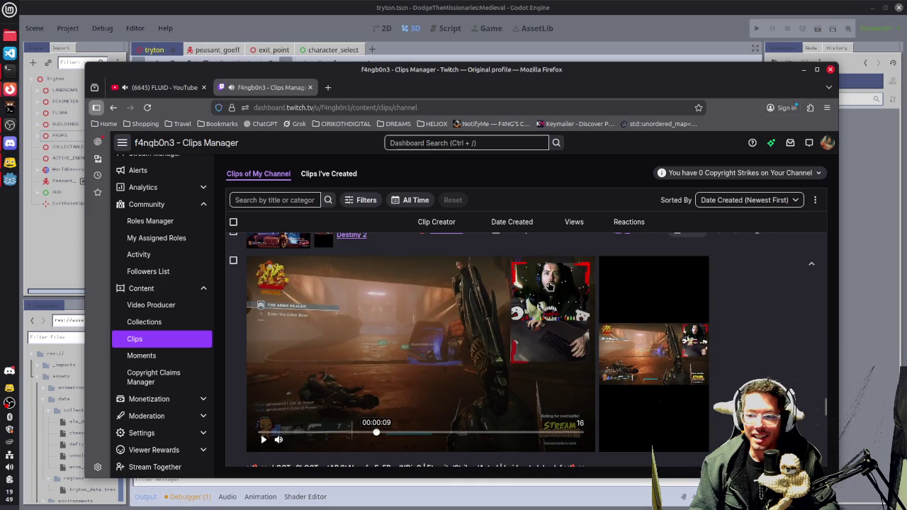
Expand the Dec 4, 2021 Destiny 2 clip for preview
{"action": "scroll", "coordinate": [321, 316], "scroll_direction": "up", "scroll_amount": 3}
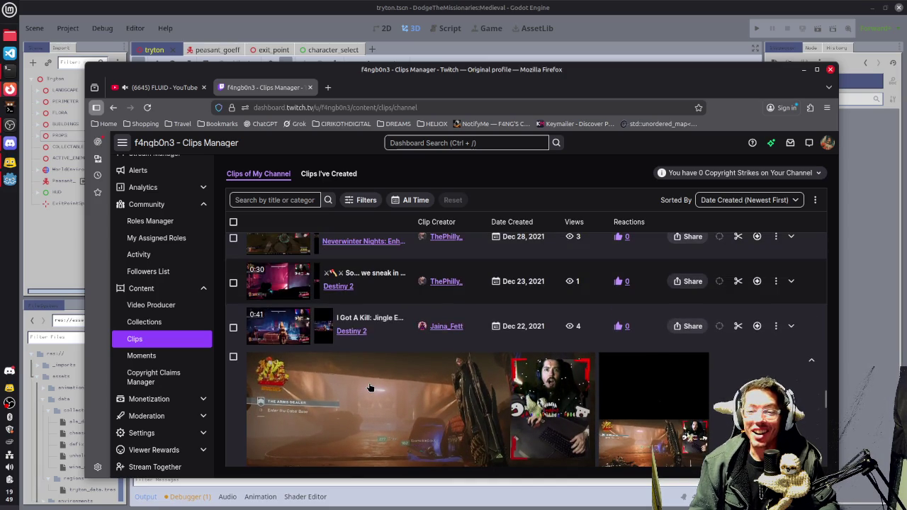
{"action": "scroll", "coordinate": [366, 389], "scroll_direction": "down", "scroll_amount": 8}
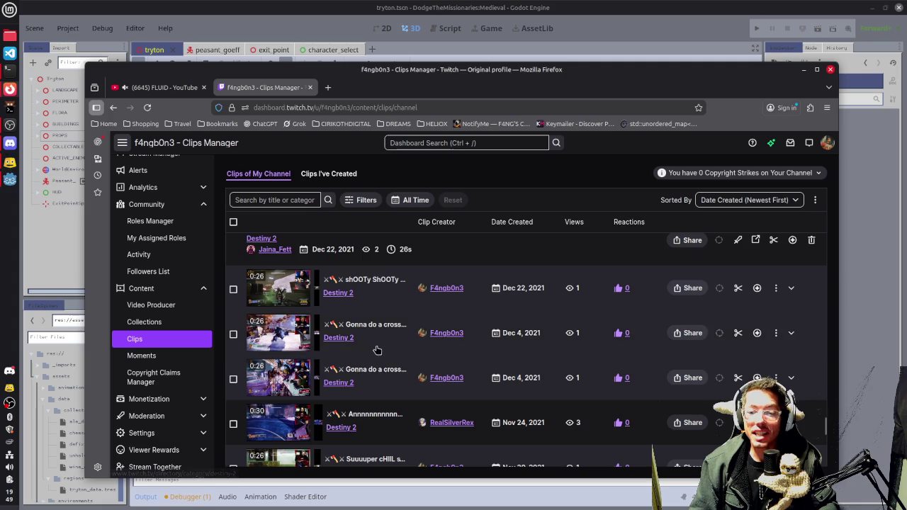
{"action": "scroll", "coordinate": [376, 346], "scroll_direction": "down", "scroll_amount": 3}
{"action": "scroll", "coordinate": [381, 347], "scroll_direction": "up", "scroll_amount": 1}
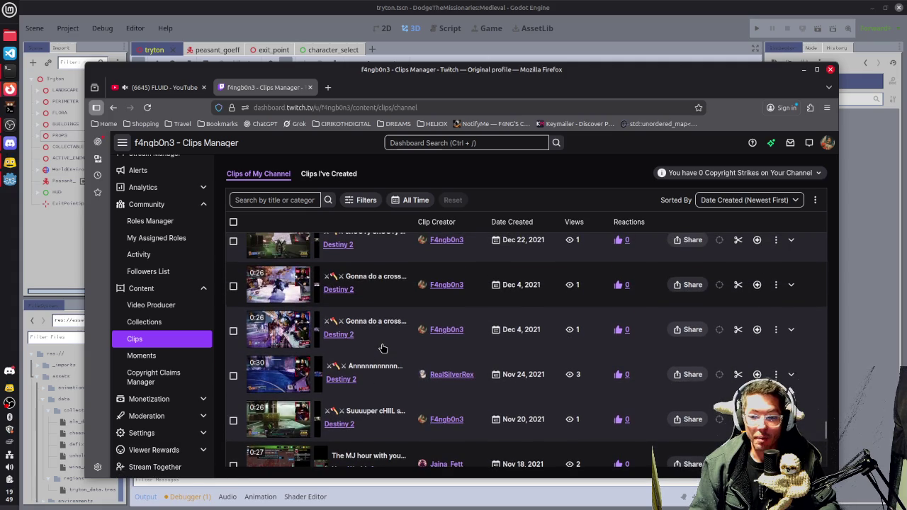
{"action": "left_click", "coordinate": [375, 282]}
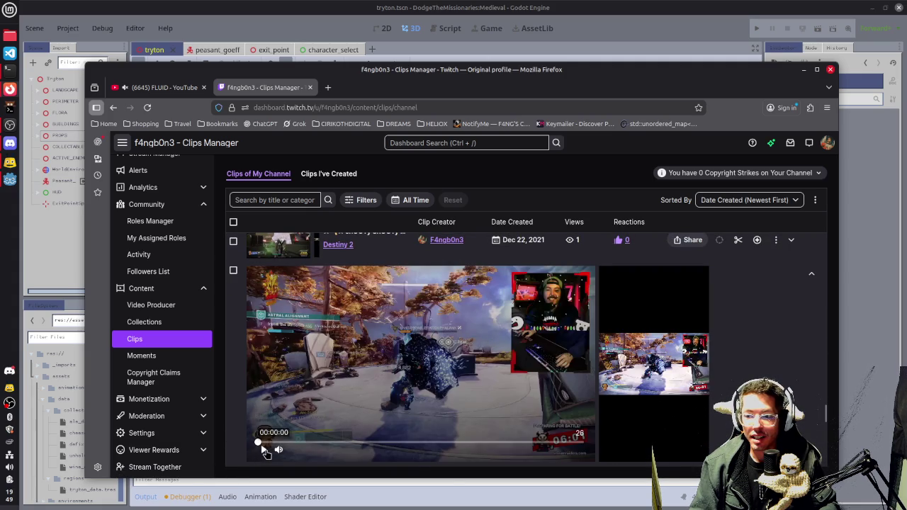
Play the Dec 4 Destiny 2 clip muted and pause it at 7 seconds
{"action": "left_click", "coordinate": [264, 449]}
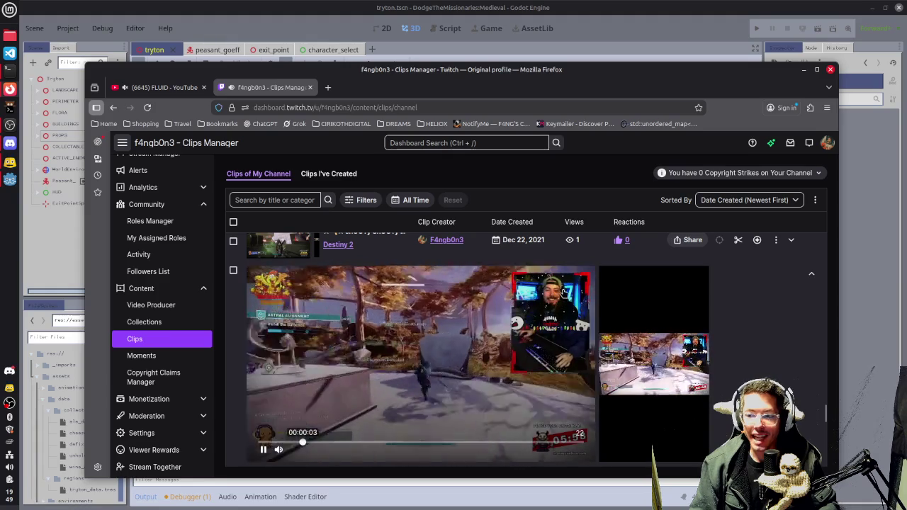
{"action": "left_click", "coordinate": [279, 451]}
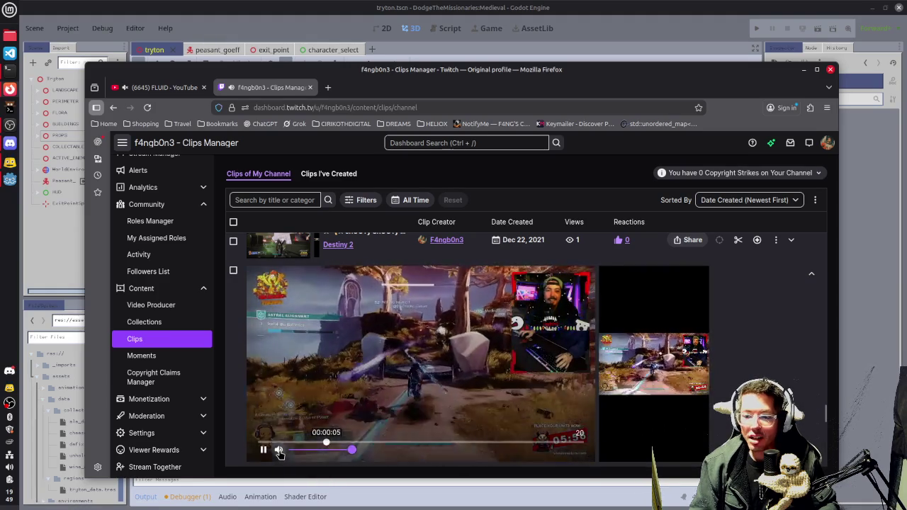
{"action": "left_click", "coordinate": [488, 321]}
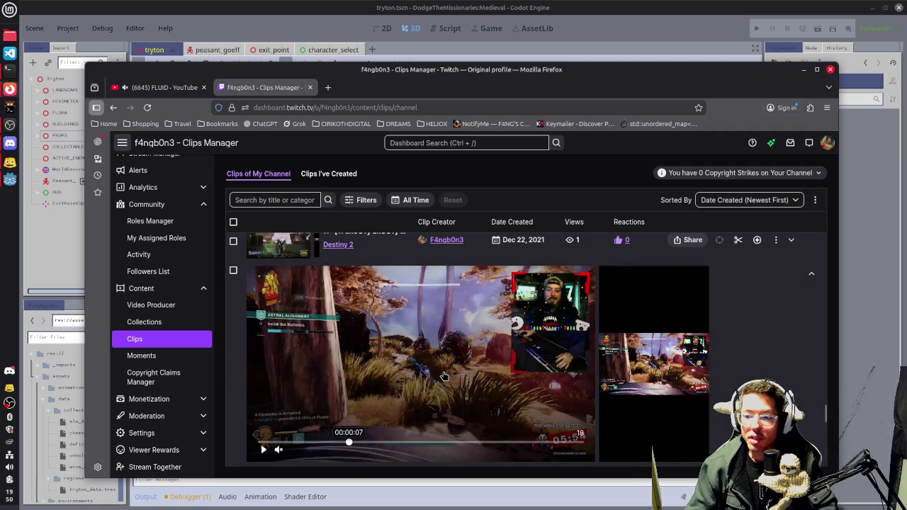
{"action": "scroll", "coordinate": [366, 364], "scroll_direction": "down", "scroll_amount": 5}
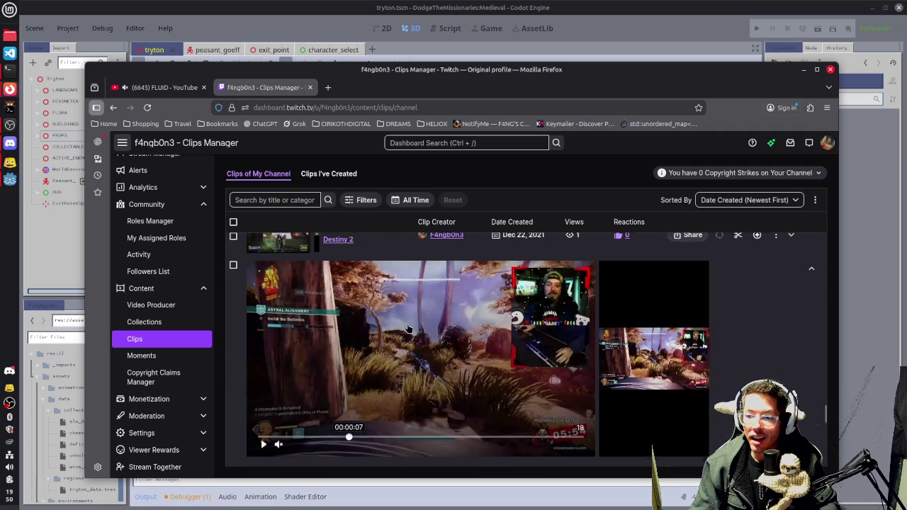
{"action": "scroll", "coordinate": [366, 365], "scroll_direction": "down", "scroll_amount": 5}
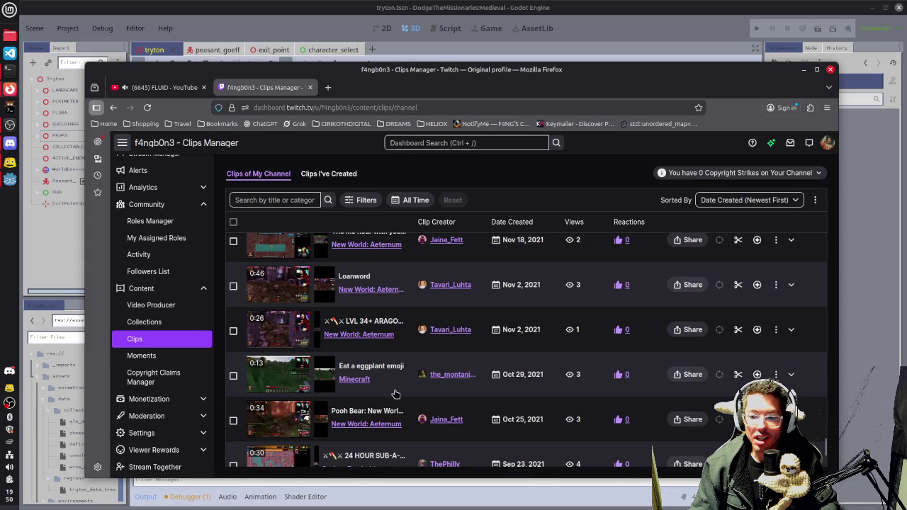
Expand the 'Eat a eggplant emoji' Minecraft clip, play it, and pause at 8 seconds
{"action": "scroll", "coordinate": [394, 397], "scroll_direction": "down", "scroll_amount": 3}
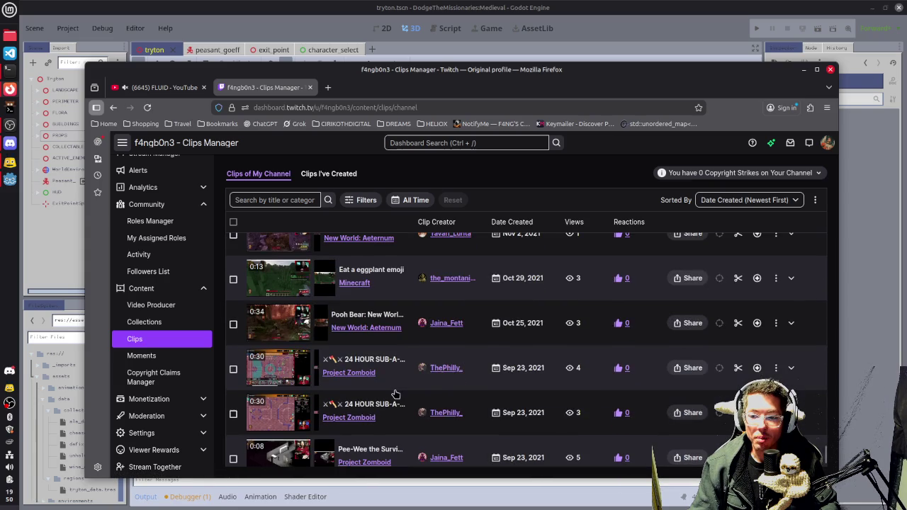
{"action": "left_click", "coordinate": [383, 276]}
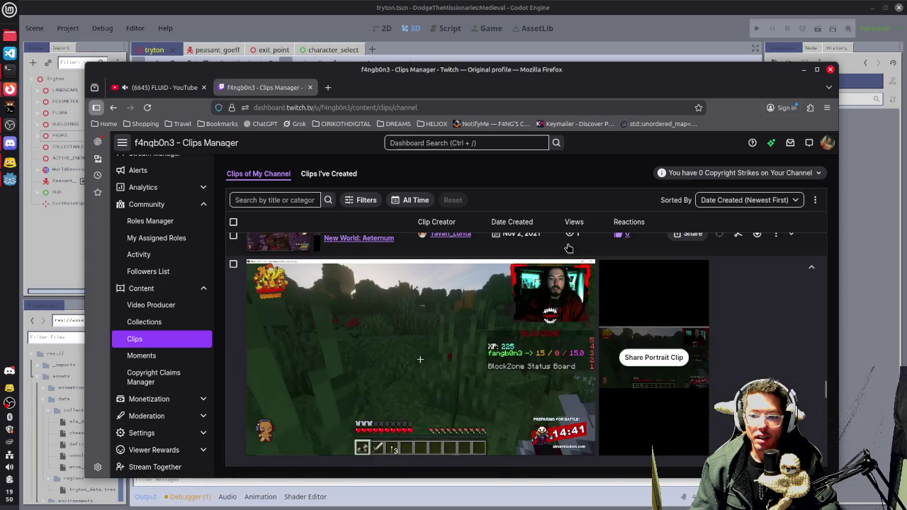
{"action": "left_click", "coordinate": [263, 443]}
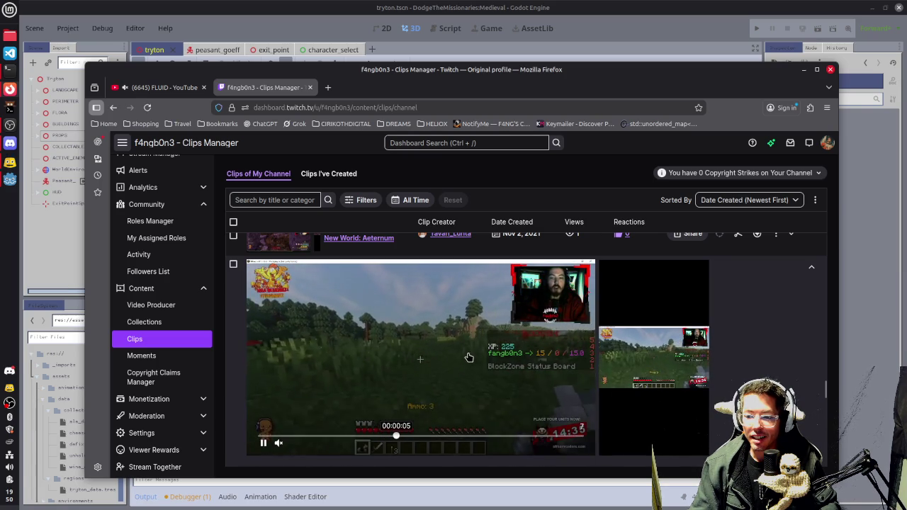
{"action": "left_click", "coordinate": [519, 362]}
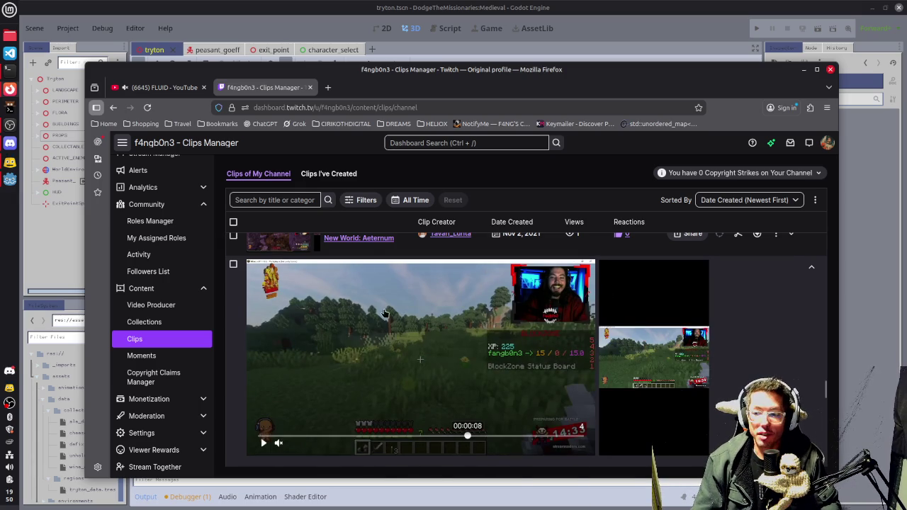
{"action": "scroll", "coordinate": [437, 305], "scroll_direction": "down", "scroll_amount": 2}
{"action": "scroll", "coordinate": [382, 347], "scroll_direction": "down", "scroll_amount": 5}
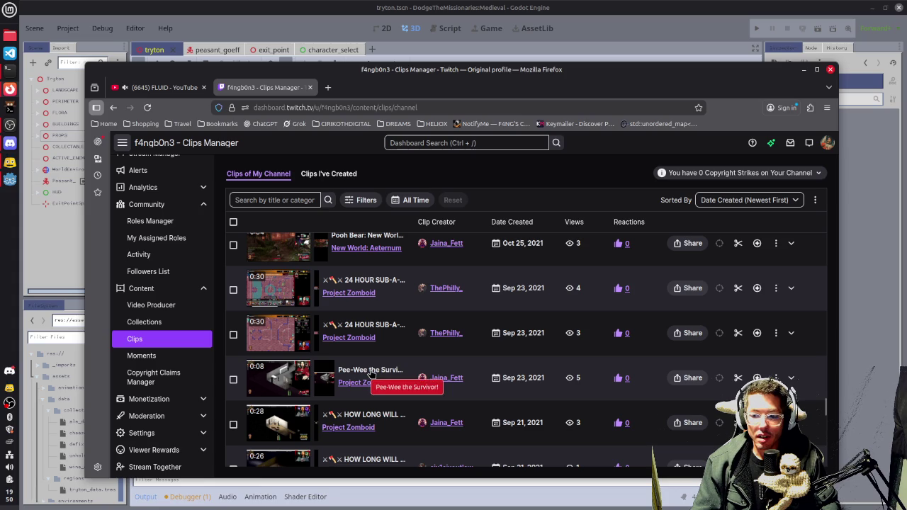
Expand the 'Pee-Wee the Survivor!' Project Zomboid clip and turn its sound on
{"action": "left_click", "coordinate": [297, 378]}
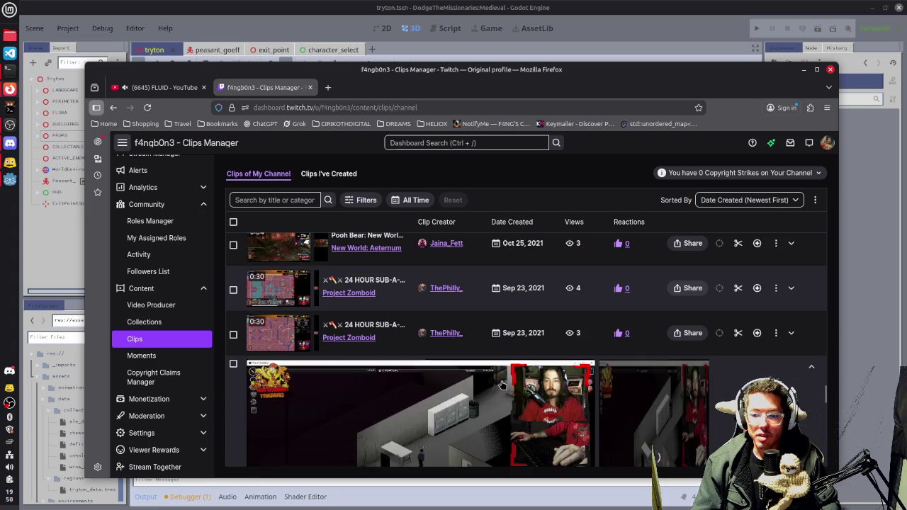
{"action": "scroll", "coordinate": [459, 434], "scroll_direction": "up", "scroll_amount": 2}
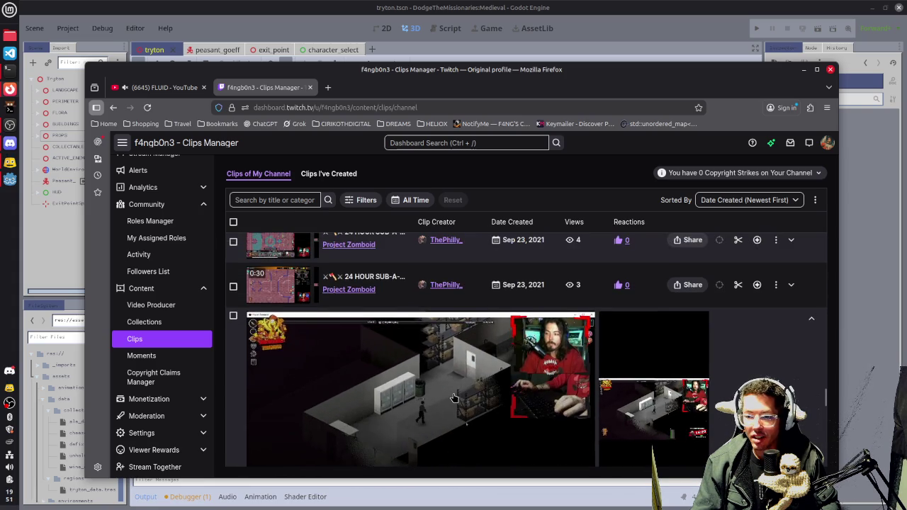
{"action": "scroll", "coordinate": [425, 397], "scroll_direction": "down", "scroll_amount": 1}
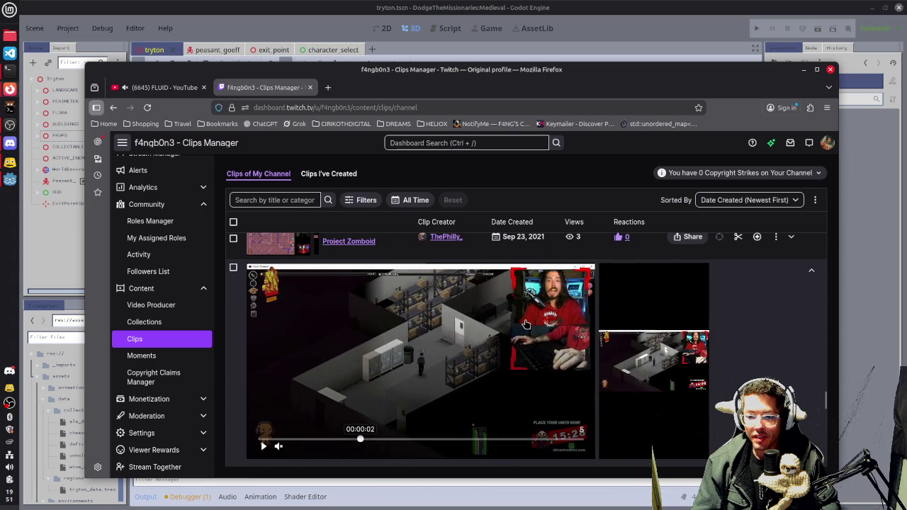
{"action": "scroll", "coordinate": [419, 379], "scroll_direction": "up", "scroll_amount": 1}
{"action": "scroll", "coordinate": [540, 341], "scroll_direction": "down", "scroll_amount": 1}
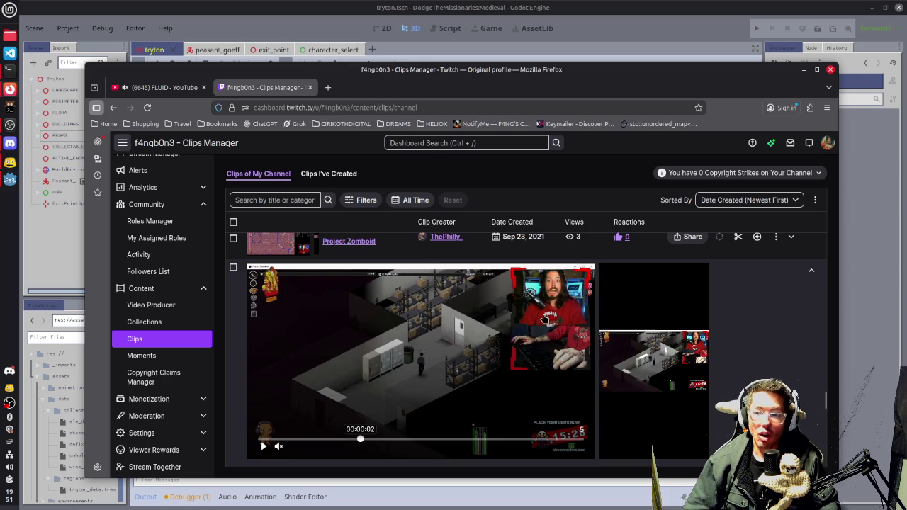
{"action": "scroll", "coordinate": [545, 319], "scroll_direction": "up", "scroll_amount": 1}
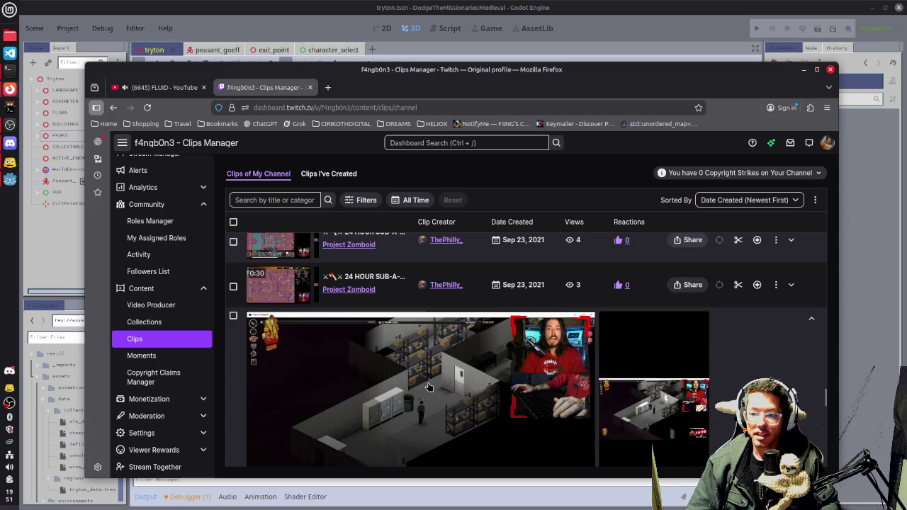
{"action": "scroll", "coordinate": [396, 383], "scroll_direction": "down", "scroll_amount": 1}
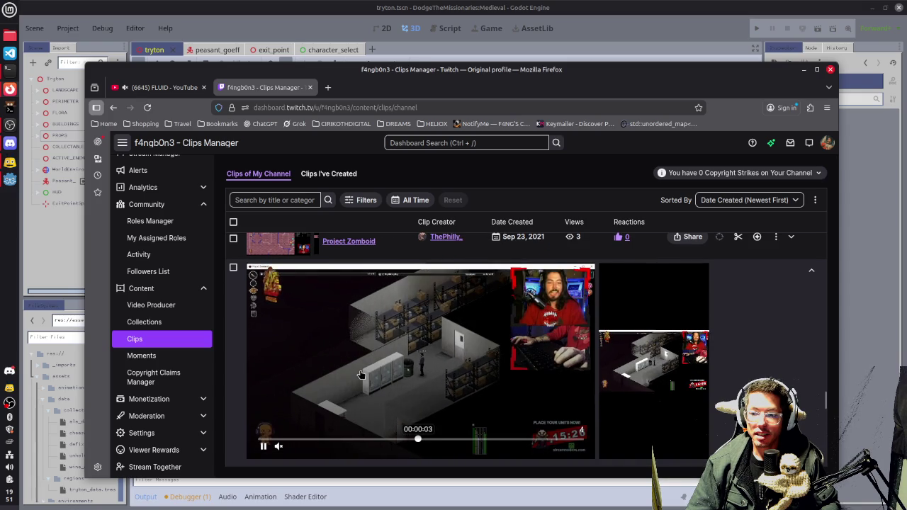
{"action": "left_click", "coordinate": [277, 447]}
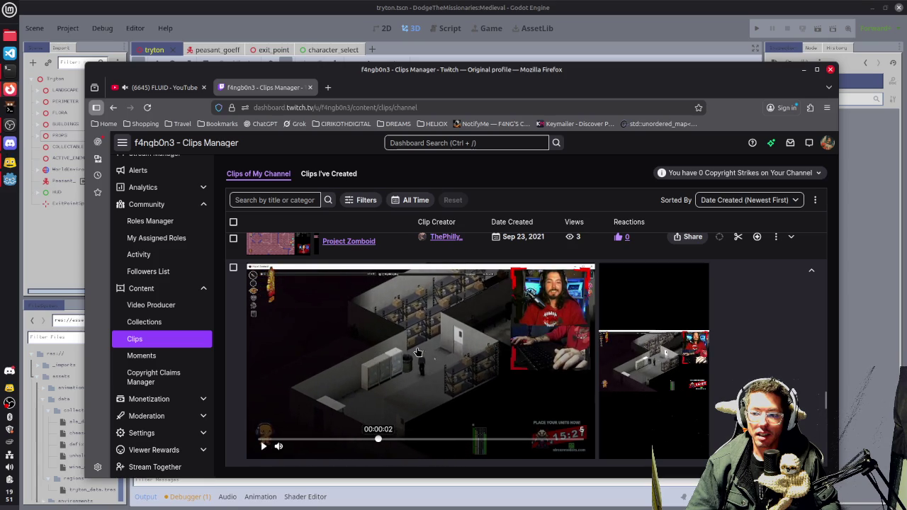
{"action": "scroll", "coordinate": [418, 353], "scroll_direction": "down", "scroll_amount": 3}
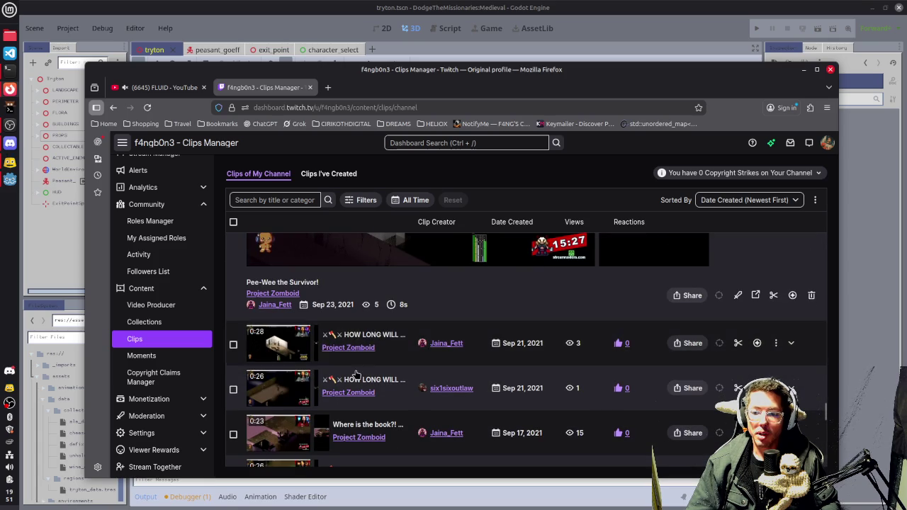
{"action": "scroll", "coordinate": [355, 354], "scroll_direction": "down", "scroll_amount": 5}
{"action": "scroll", "coordinate": [355, 373], "scroll_direction": "down", "scroll_amount": 2}
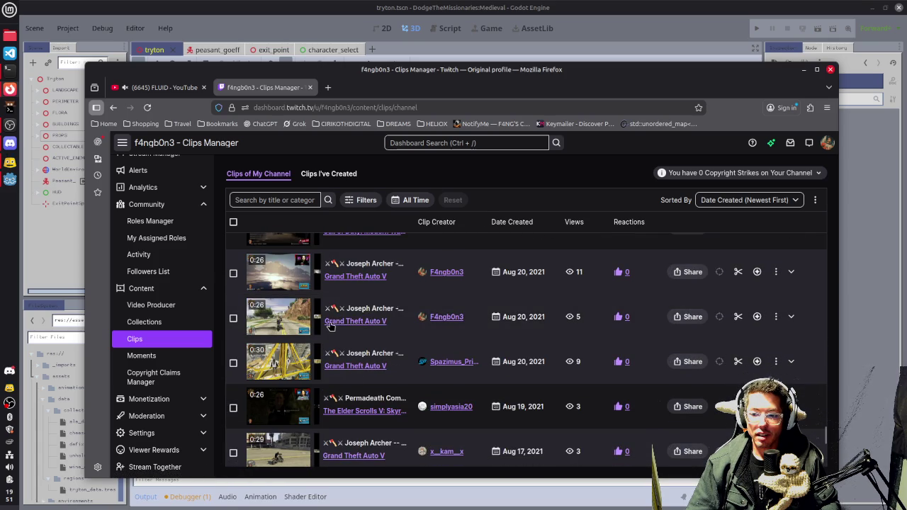
Preview two GTA V clips, rewinding the second to about 7 seconds and pausing at 9
{"action": "left_click", "coordinate": [330, 325]}
{"action": "scroll", "coordinate": [358, 369], "scroll_direction": "down", "scroll_amount": 1}
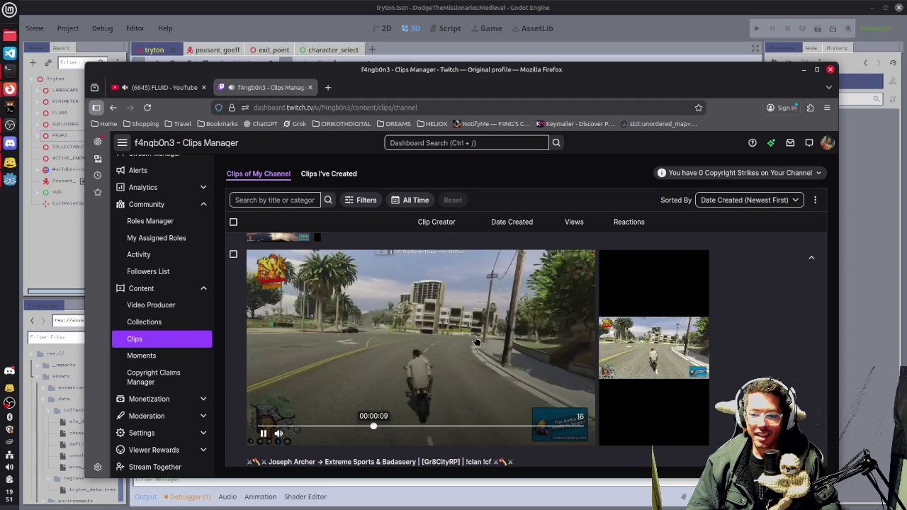
{"action": "scroll", "coordinate": [423, 354], "scroll_direction": "down", "scroll_amount": 3}
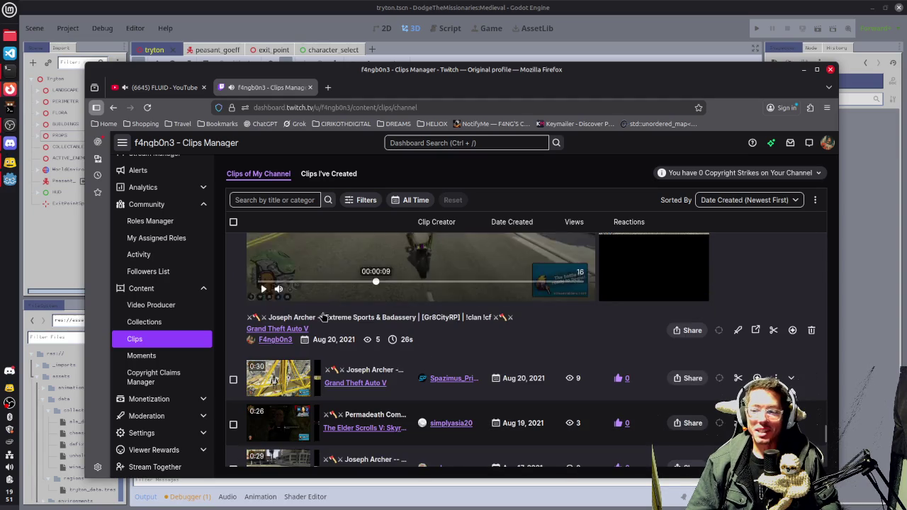
{"action": "left_click", "coordinate": [408, 377]}
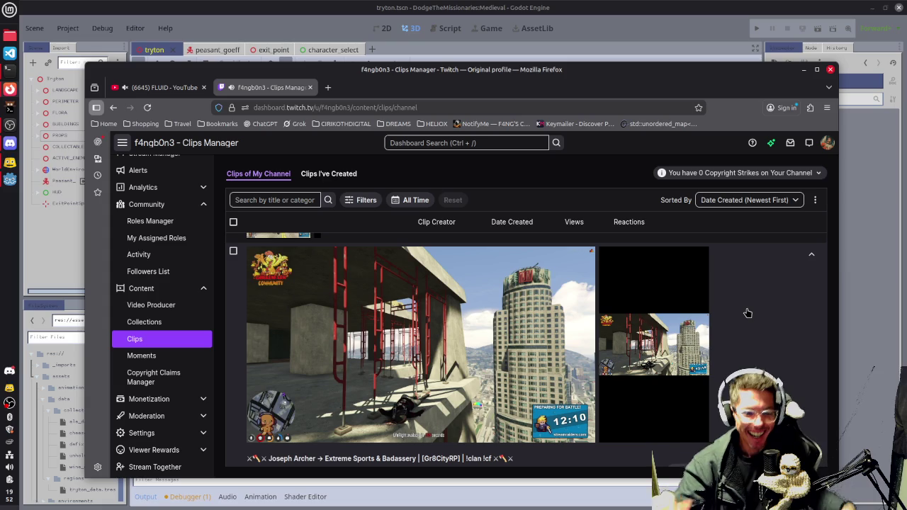
{"action": "mouse_move", "coordinate": [395, 287]}
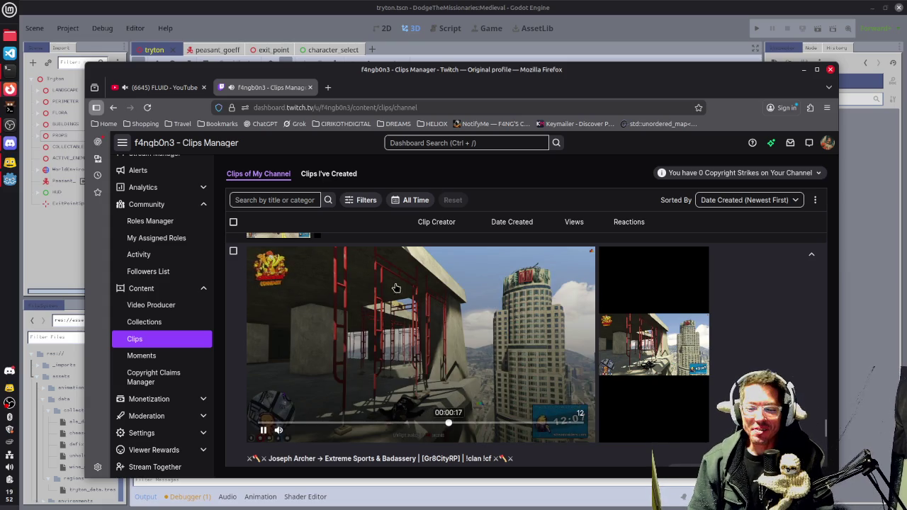
{"action": "left_click", "coordinate": [334, 425]}
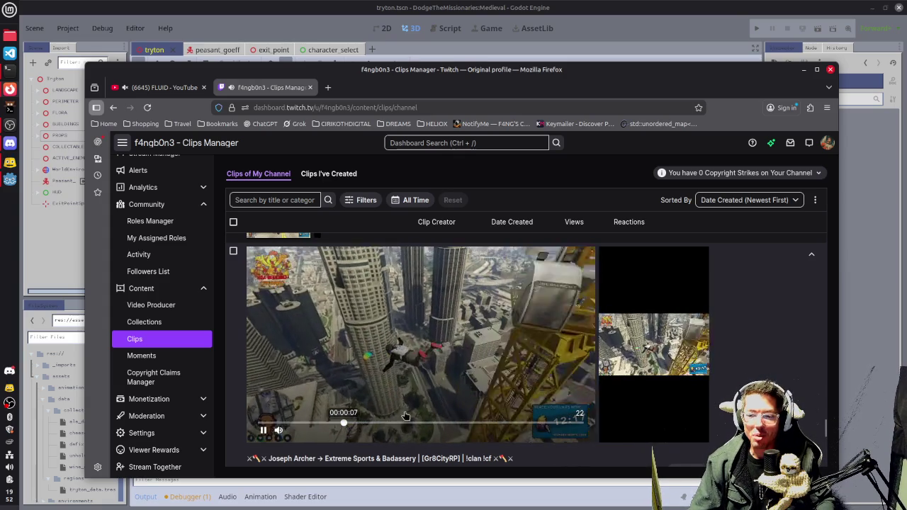
{"action": "left_click", "coordinate": [418, 378]}
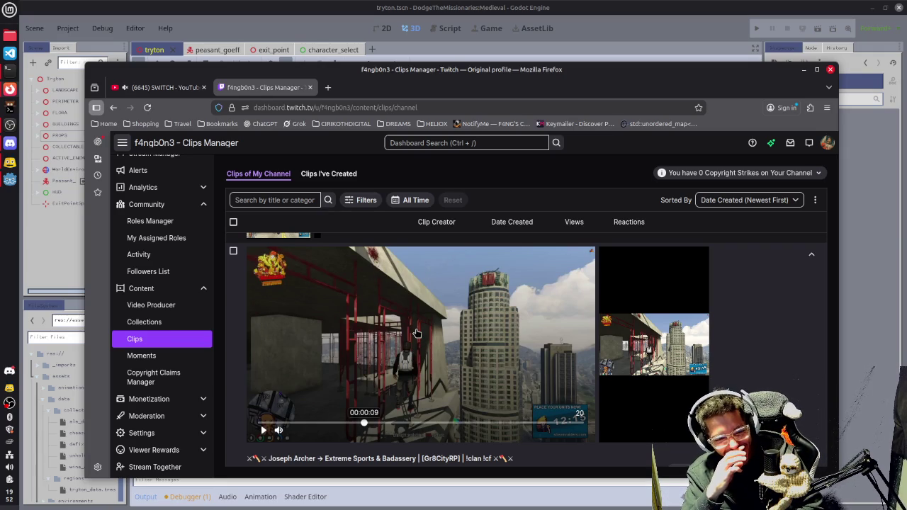
Scroll down to the 'he didn't see it coming' GTA V clip, expand it and play it
{"action": "scroll", "coordinate": [417, 333], "scroll_direction": "down", "scroll_amount": 5}
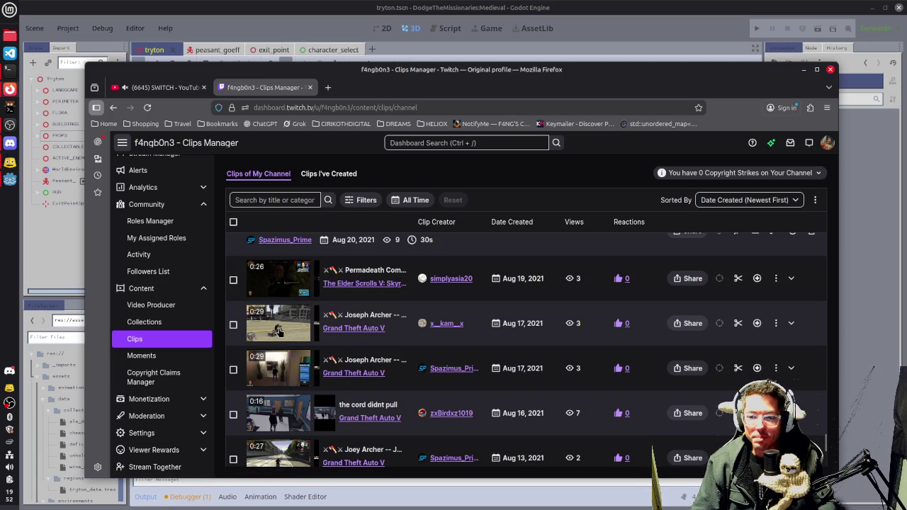
{"action": "scroll", "coordinate": [367, 358], "scroll_direction": "down", "scroll_amount": 5}
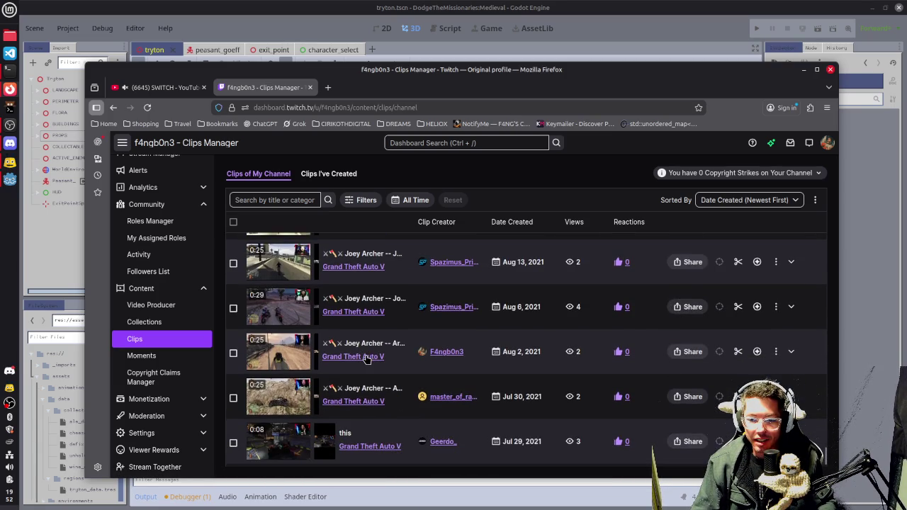
{"action": "scroll", "coordinate": [366, 361], "scroll_direction": "down", "scroll_amount": 1}
{"action": "scroll", "coordinate": [364, 373], "scroll_direction": "down", "scroll_amount": 3}
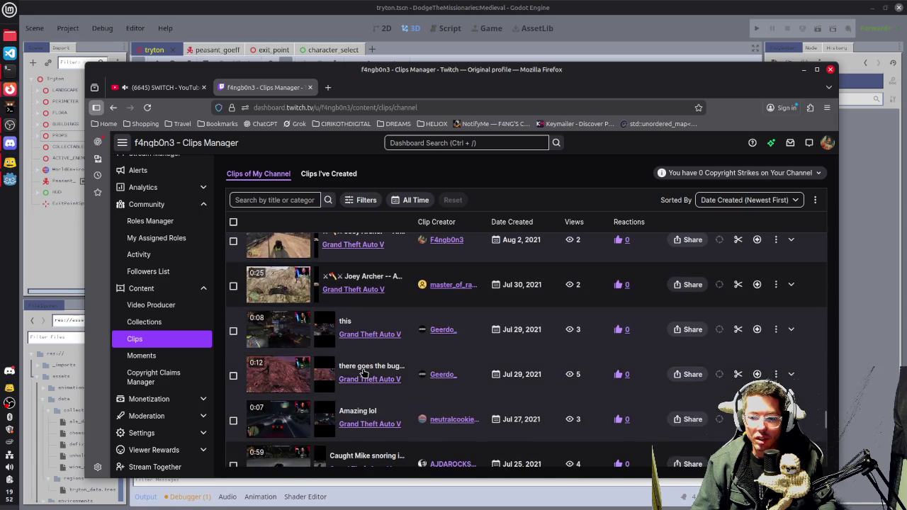
{"action": "scroll", "coordinate": [367, 366], "scroll_direction": "down", "scroll_amount": 2}
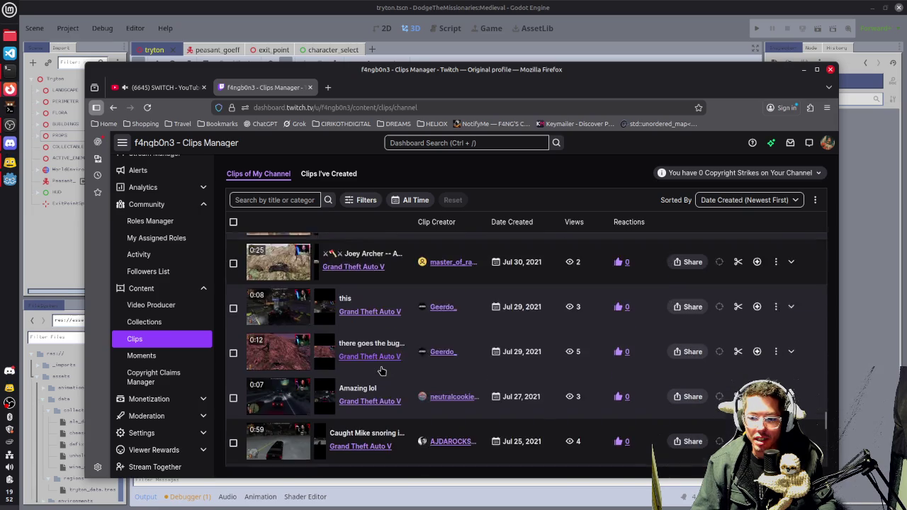
{"action": "scroll", "coordinate": [370, 364], "scroll_direction": "down", "scroll_amount": 5}
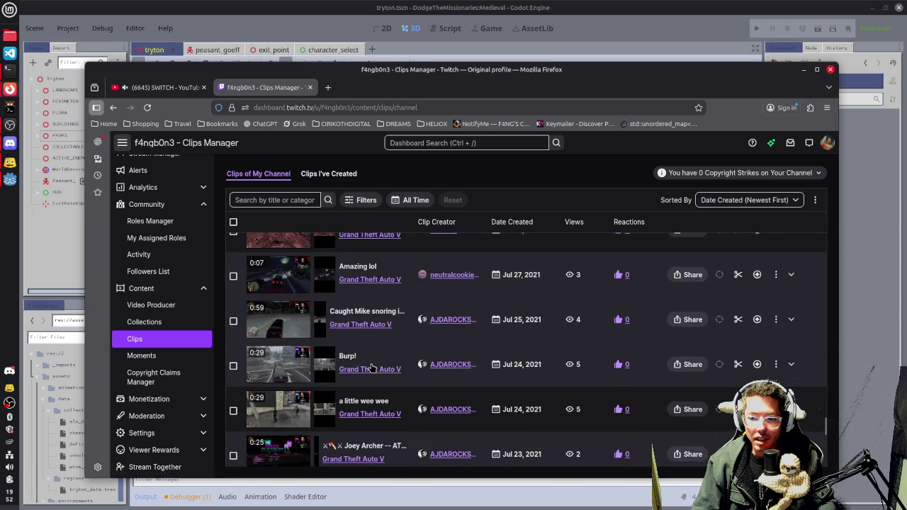
{"action": "scroll", "coordinate": [368, 361], "scroll_direction": "down", "scroll_amount": 2}
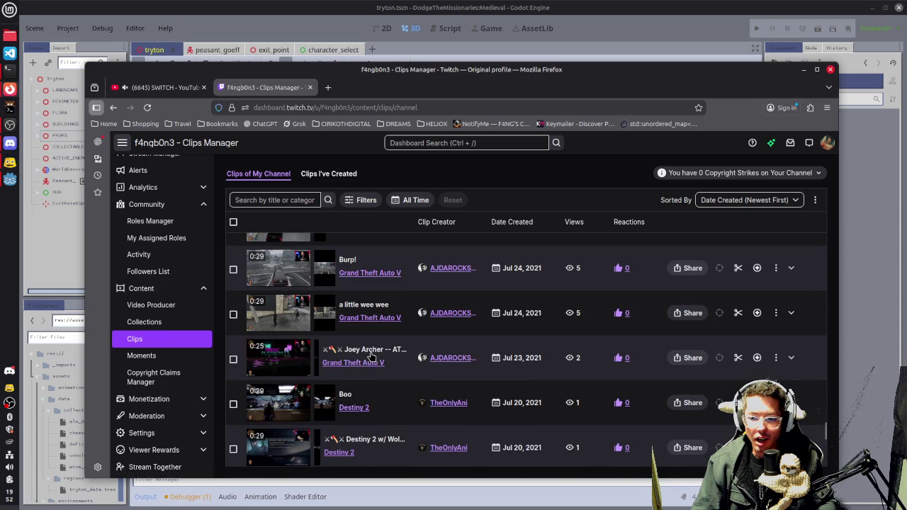
{"action": "scroll", "coordinate": [370, 355], "scroll_direction": "down", "scroll_amount": 4}
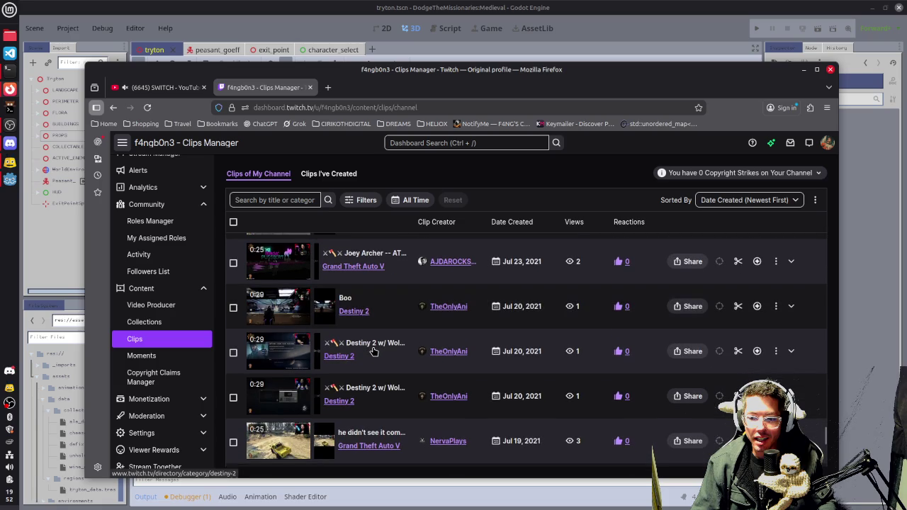
{"action": "scroll", "coordinate": [374, 351], "scroll_direction": "down", "scroll_amount": 4}
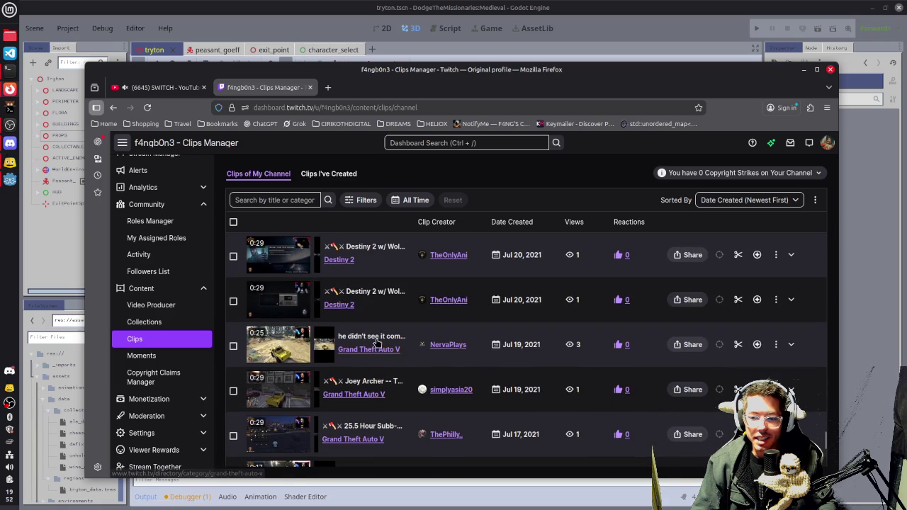
{"action": "left_click", "coordinate": [294, 347]}
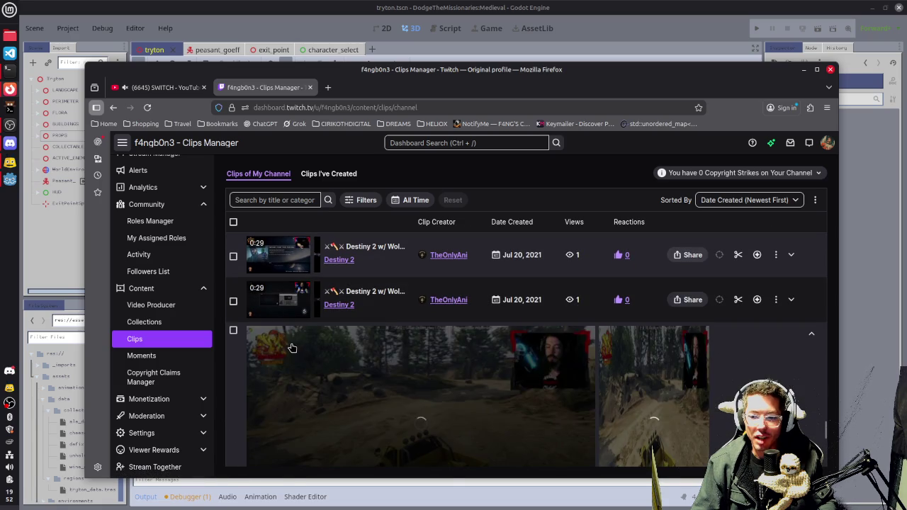
{"action": "scroll", "coordinate": [277, 358], "scroll_direction": "down", "scroll_amount": 5}
{"action": "left_click", "coordinate": [262, 365]}
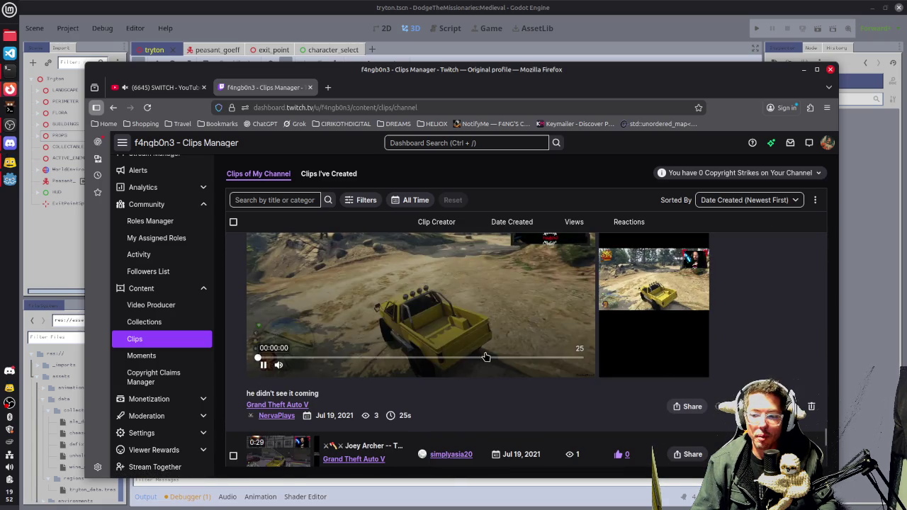
{"action": "scroll", "coordinate": [479, 363], "scroll_direction": "up", "scroll_amount": 2}
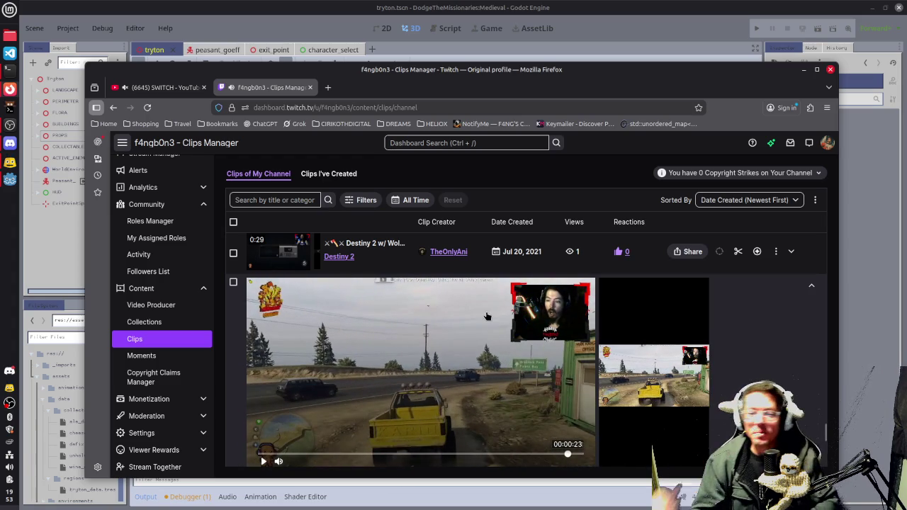
Scroll further down the clips list to the June 2021 clips
{"action": "scroll", "coordinate": [467, 419], "scroll_direction": "down", "scroll_amount": 5}
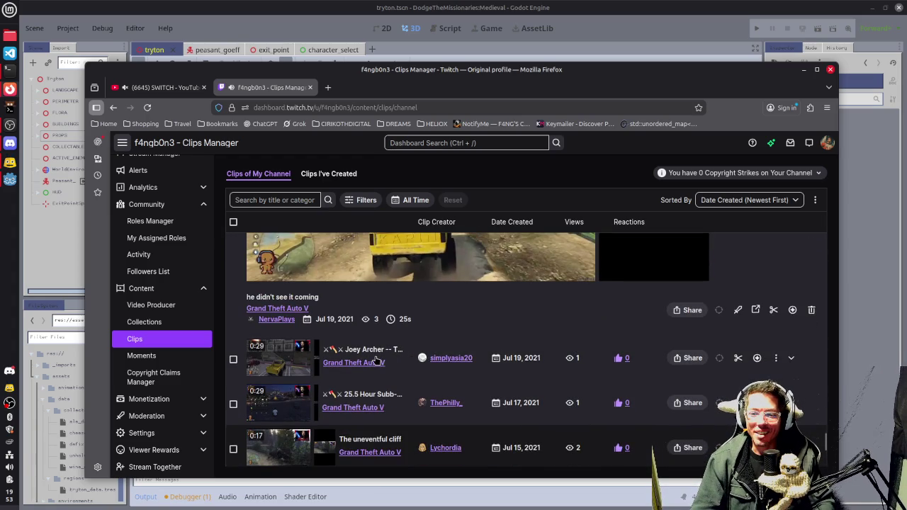
{"action": "scroll", "coordinate": [397, 360], "scroll_direction": "down", "scroll_amount": 3}
{"action": "scroll", "coordinate": [376, 360], "scroll_direction": "down", "scroll_amount": 7}
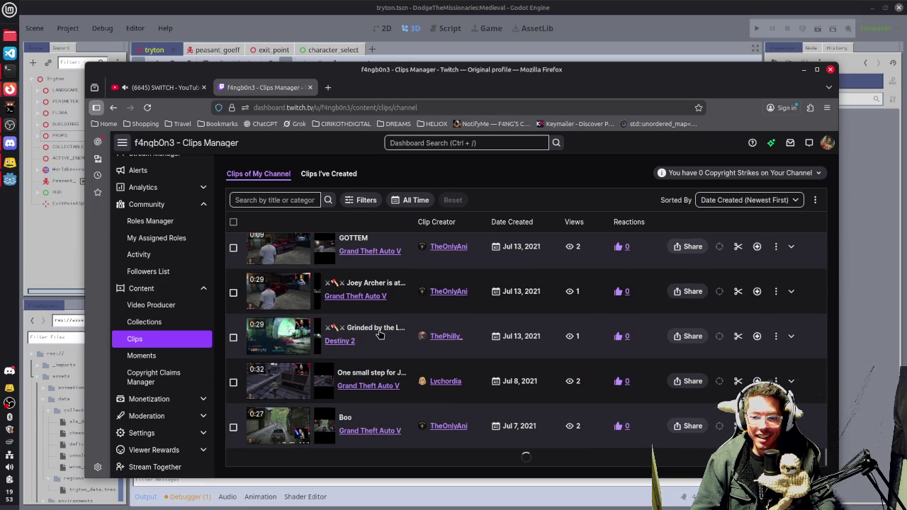
{"action": "scroll", "coordinate": [379, 331], "scroll_direction": "down", "scroll_amount": 3}
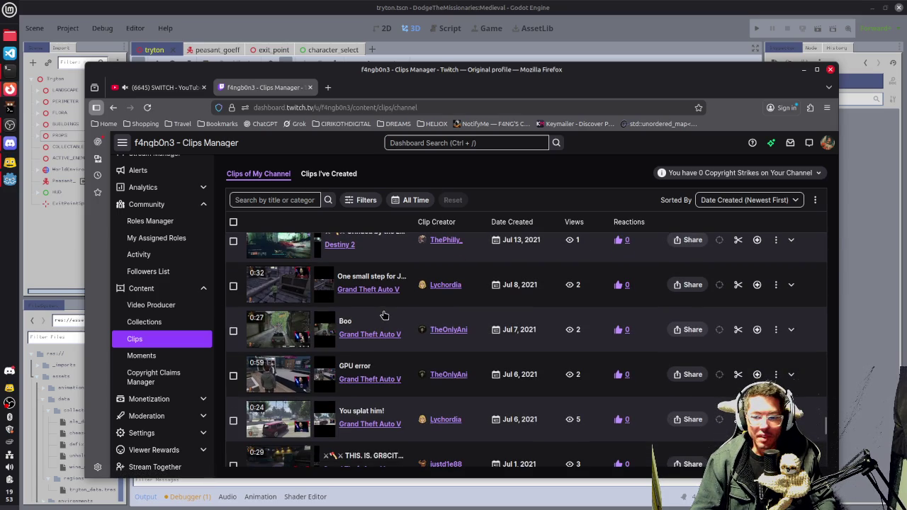
{"action": "scroll", "coordinate": [387, 313], "scroll_direction": "down", "scroll_amount": 5}
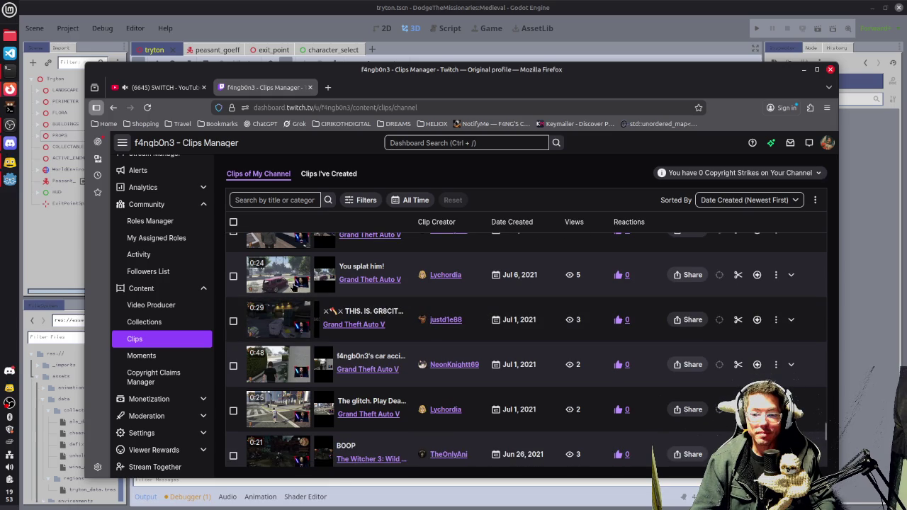
Play 'You splat him!', then scroll past the Far Cry 5 and Elder Scrolls clips to June 7 Apex Legends
{"action": "left_click", "coordinate": [337, 286]}
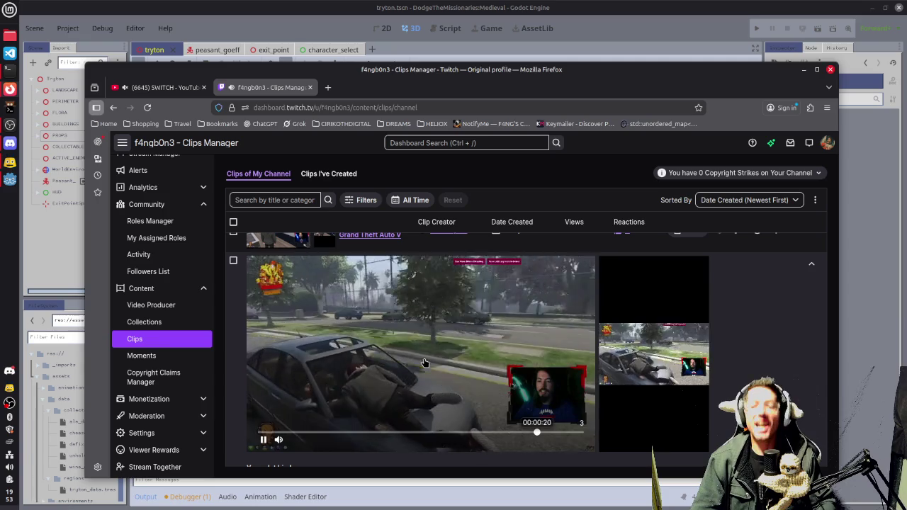
{"action": "scroll", "coordinate": [399, 367], "scroll_direction": "down", "scroll_amount": 3}
{"action": "scroll", "coordinate": [399, 367], "scroll_direction": "down", "scroll_amount": 2}
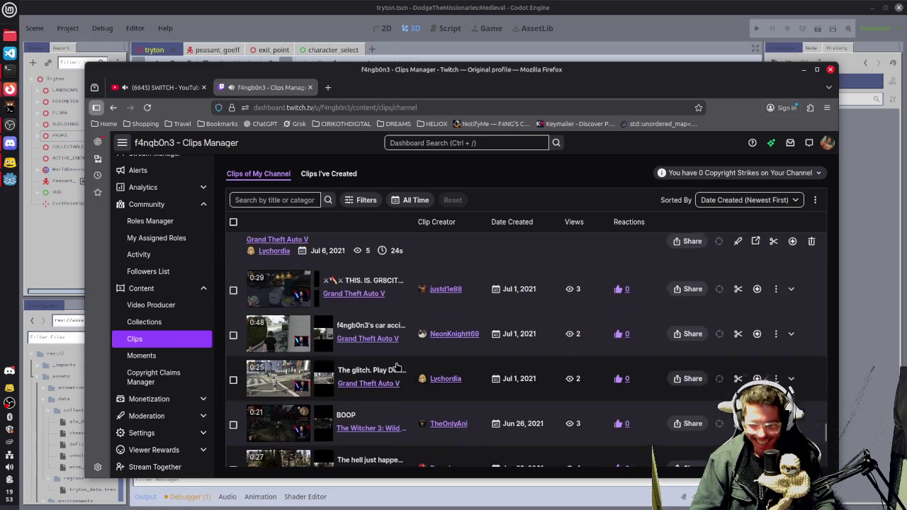
{"action": "scroll", "coordinate": [377, 306], "scroll_direction": "down", "scroll_amount": 6}
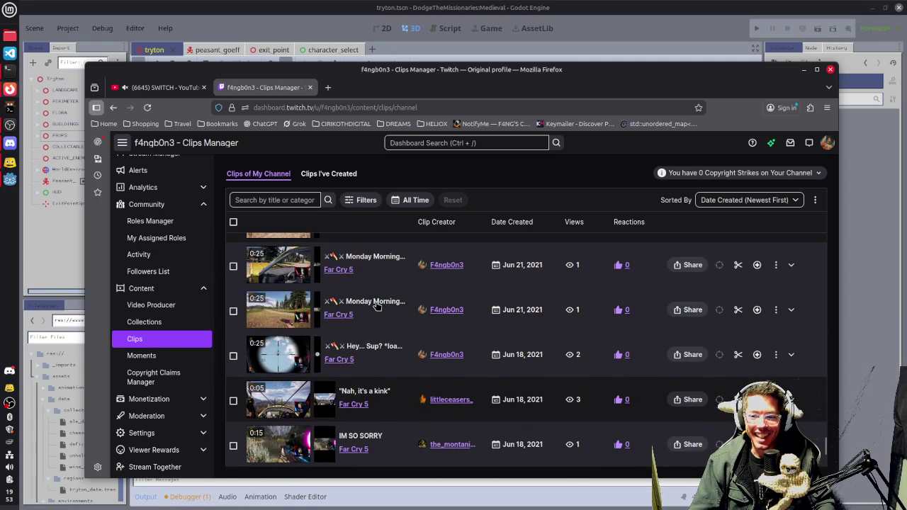
{"action": "scroll", "coordinate": [377, 305], "scroll_direction": "down", "scroll_amount": 1}
{"action": "scroll", "coordinate": [377, 305], "scroll_direction": "down", "scroll_amount": 3}
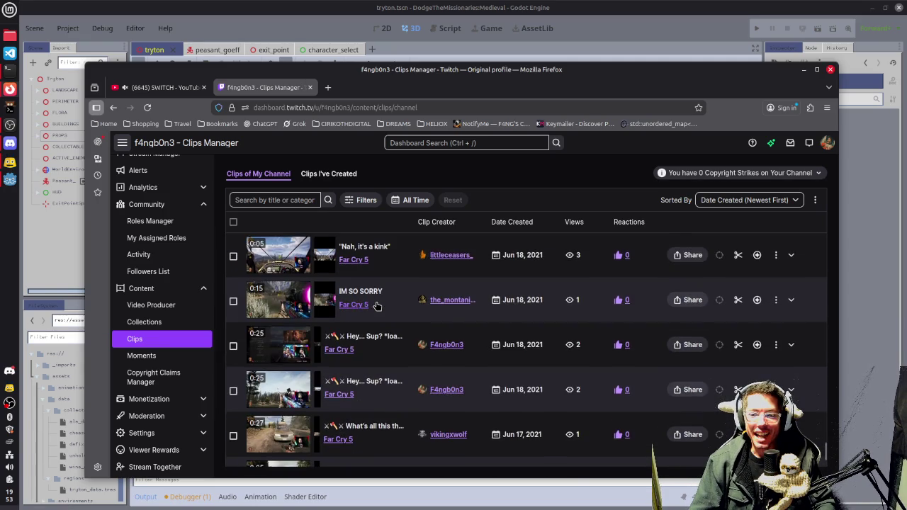
{"action": "scroll", "coordinate": [377, 305], "scroll_direction": "up", "scroll_amount": 2}
{"action": "scroll", "coordinate": [375, 305], "scroll_direction": "down", "scroll_amount": 3}
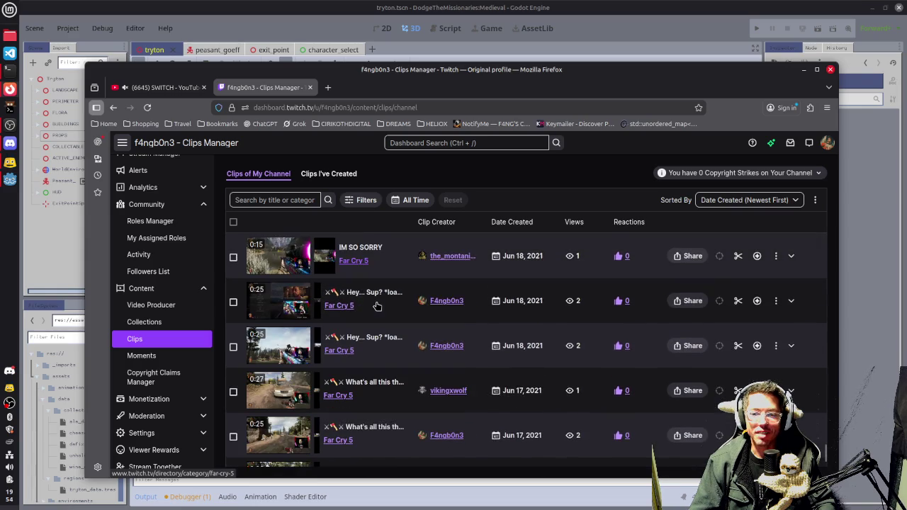
{"action": "scroll", "coordinate": [358, 338], "scroll_direction": "down", "scroll_amount": 10}
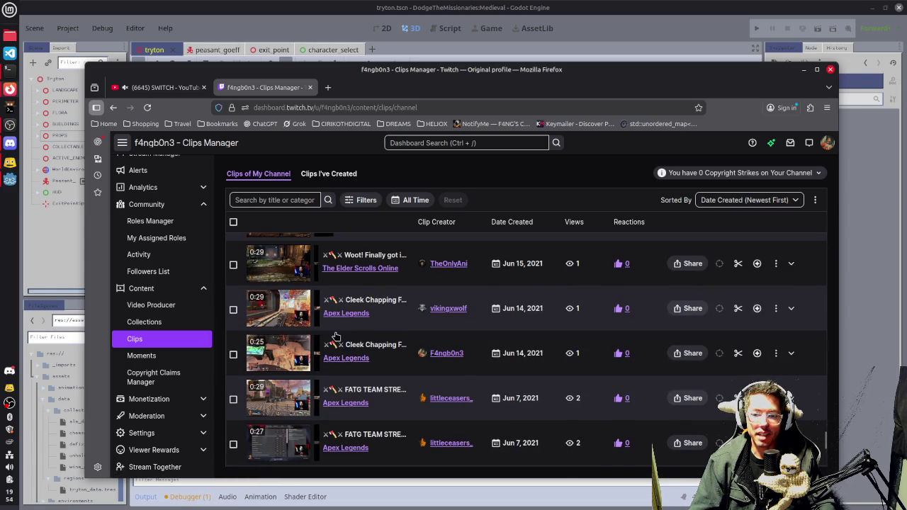
Preview one Jun 14 Apex Legends clip, then play 'Cleek Chapping FATG style!!!' instead
{"action": "left_click", "coordinate": [336, 336]}
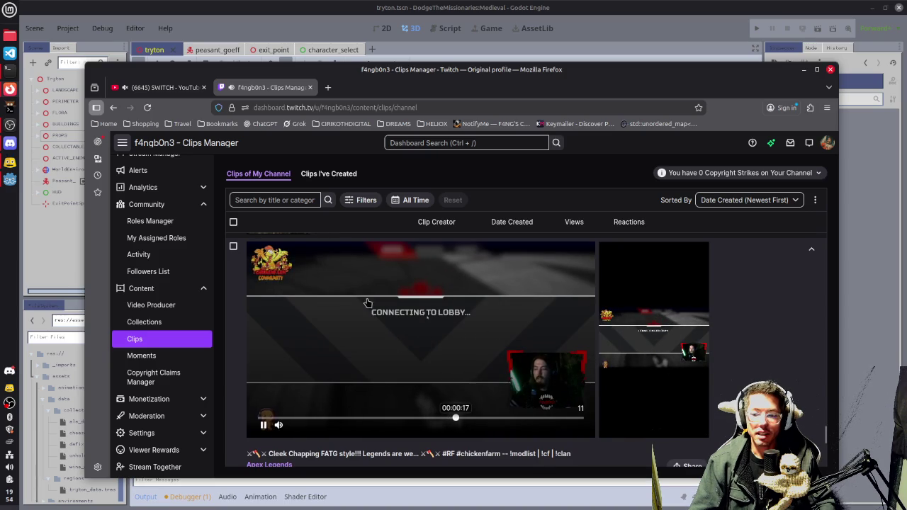
{"action": "scroll", "coordinate": [387, 348], "scroll_direction": "down", "scroll_amount": 2}
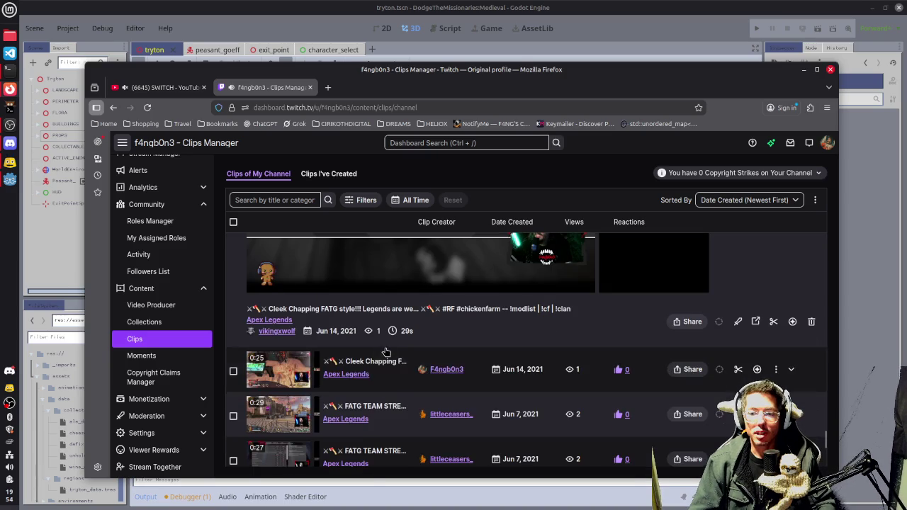
{"action": "left_click", "coordinate": [516, 372]}
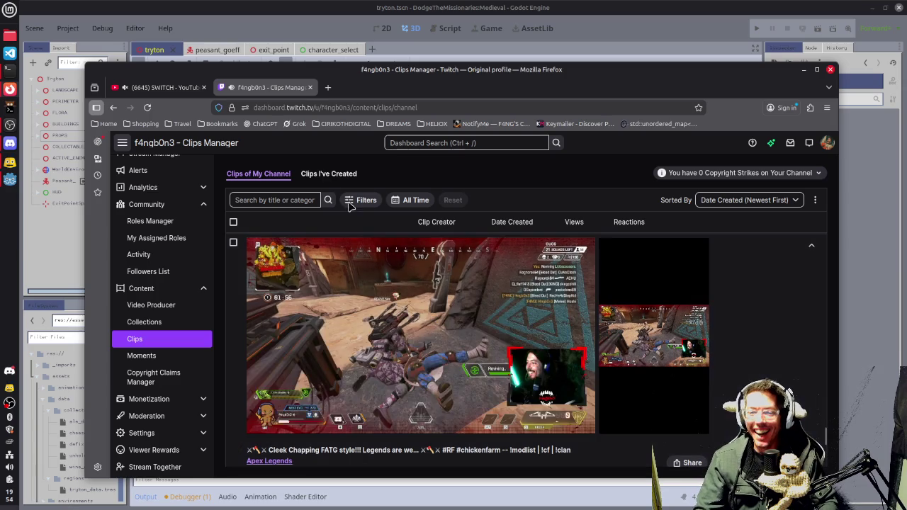
Close the Twitch Clips Manager tab and minimize Firefox to reveal the Godot tryton scene
{"action": "mouse_move", "coordinate": [129, 90]}
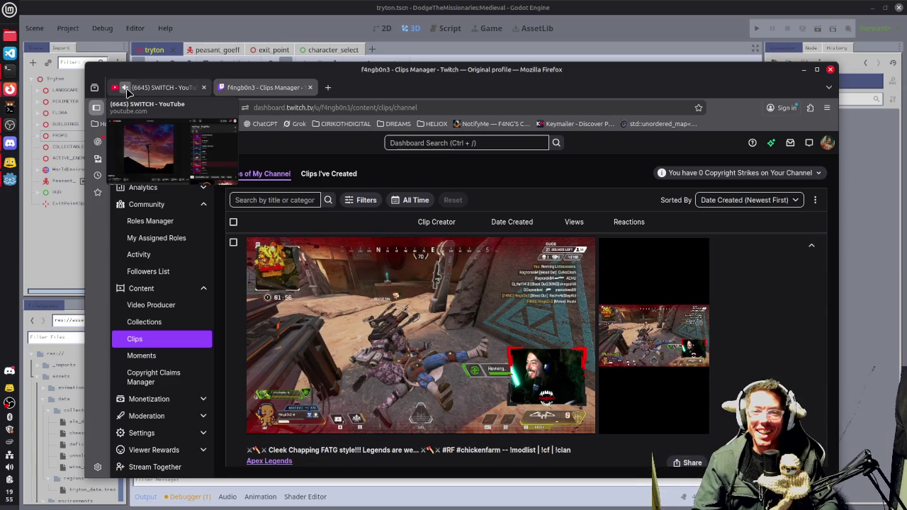
{"action": "left_click", "coordinate": [310, 87]}
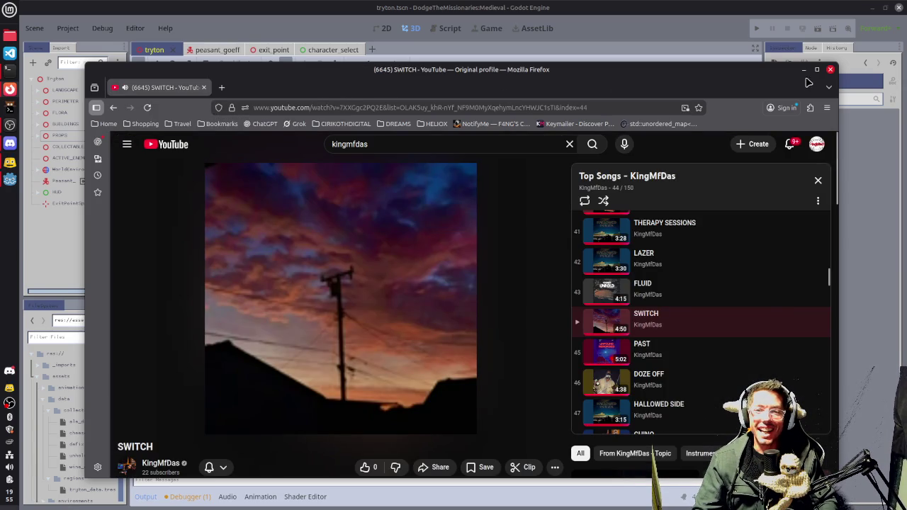
{"action": "left_click", "coordinate": [804, 69]}
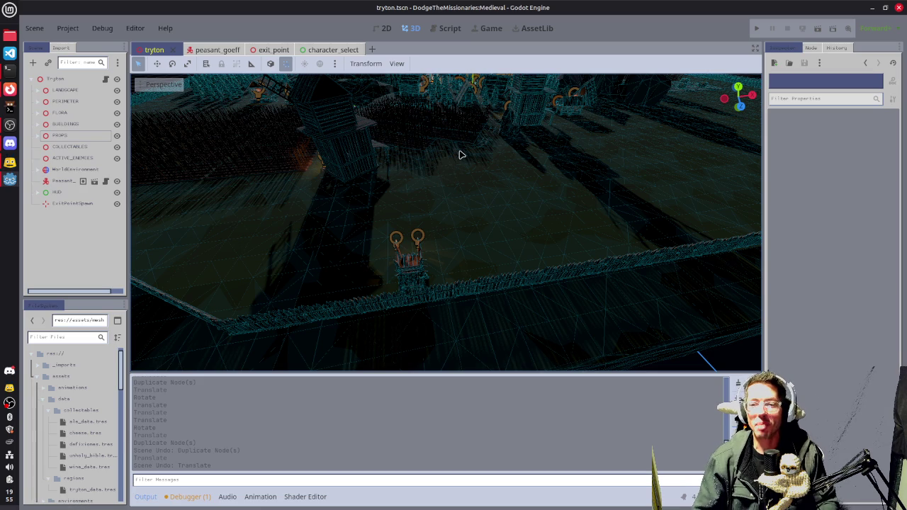
Zoom the 3D viewport to survey the walled tryton town, then bring Firefox back to front
{"action": "scroll", "coordinate": [455, 145], "scroll_direction": "down", "scroll_amount": 4}
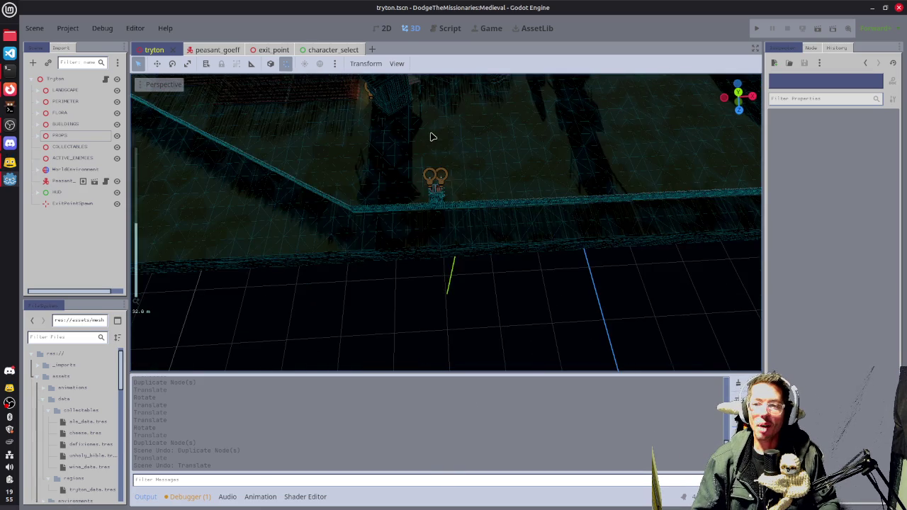
{"action": "scroll", "coordinate": [456, 310], "scroll_direction": "down", "scroll_amount": 10}
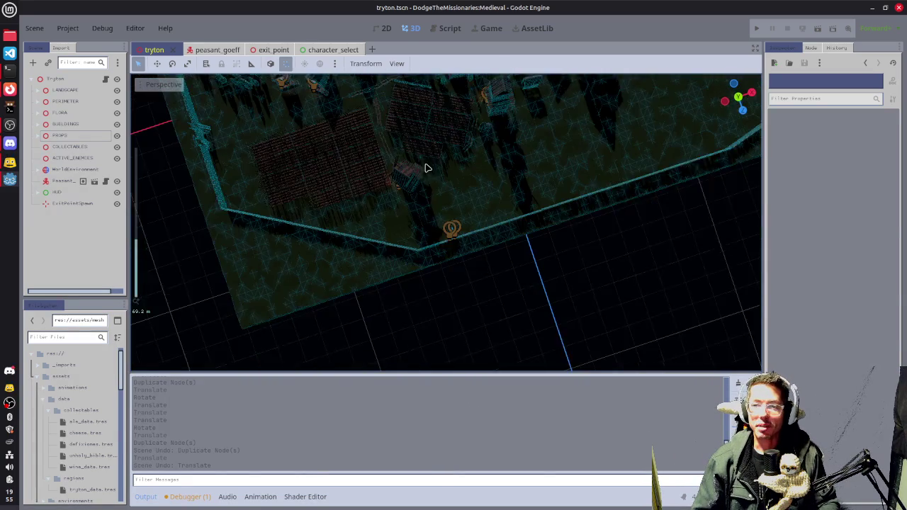
{"action": "scroll", "coordinate": [411, 105], "scroll_direction": "down", "scroll_amount": 5}
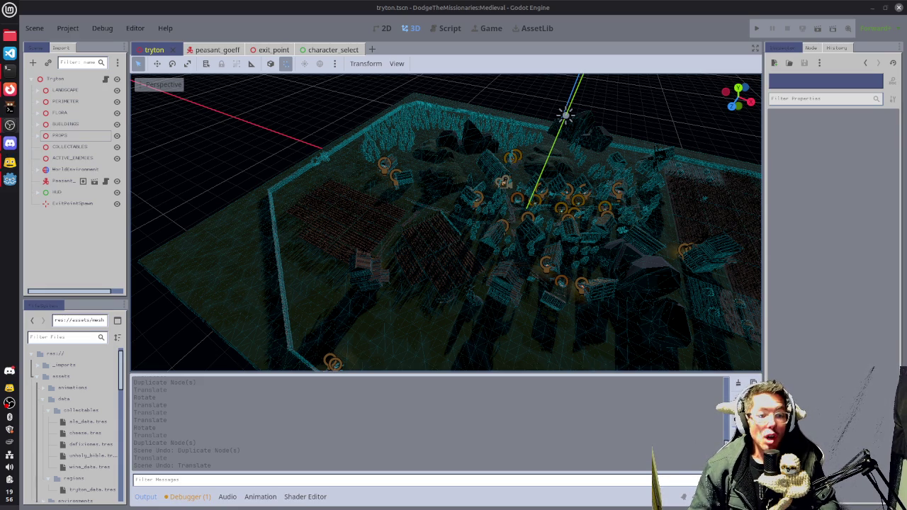
{"action": "left_click", "coordinate": [10, 89]}
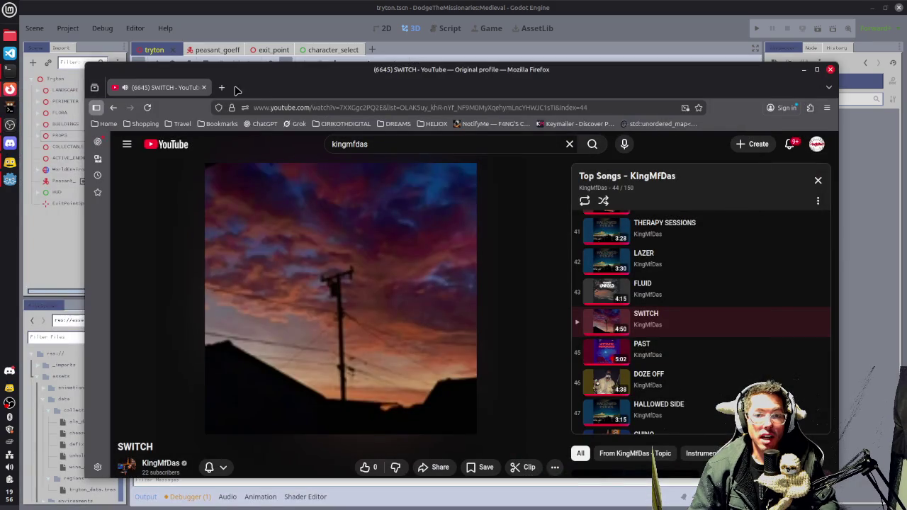
In a new tab, open the SpigotMC author profile and browse its Resources list
{"action": "left_click", "coordinate": [223, 87]}
{"action": "type", "text": "spigot"}
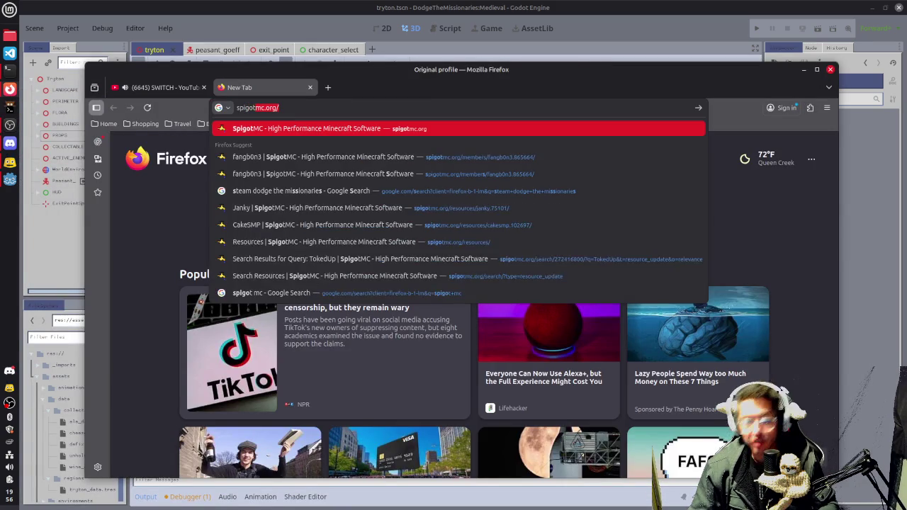
{"action": "key", "text": "Up"}
{"action": "key", "text": "Up"}
{"action": "key", "text": "Up"}
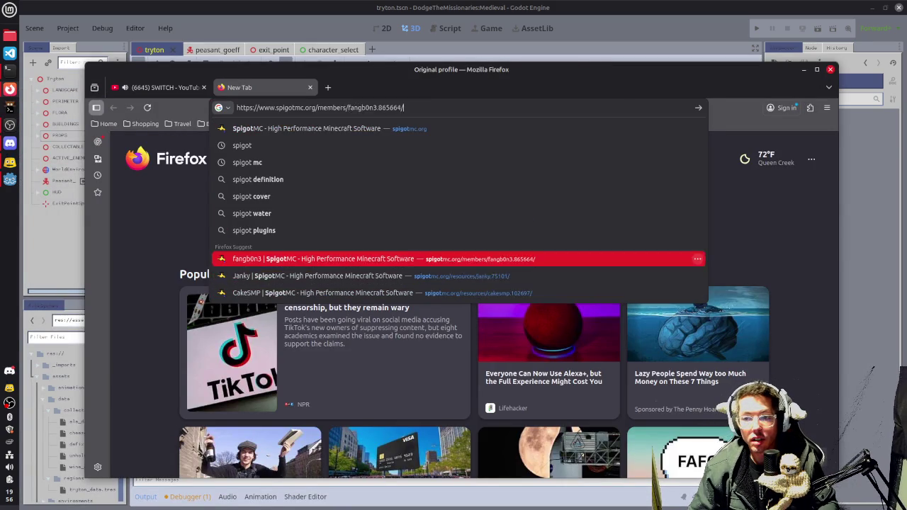
{"action": "key", "text": "Return"}
{"action": "scroll", "coordinate": [612, 281], "scroll_direction": "down", "scroll_amount": 2}
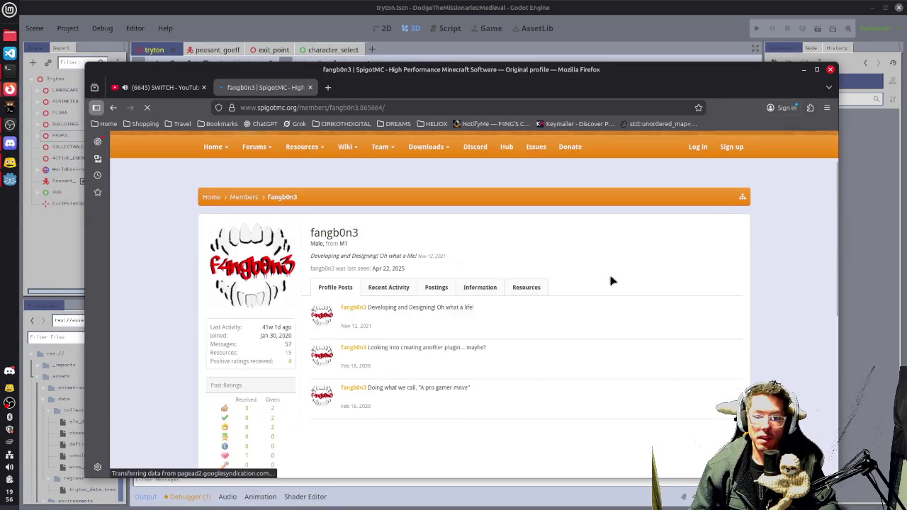
{"action": "left_click", "coordinate": [528, 219]}
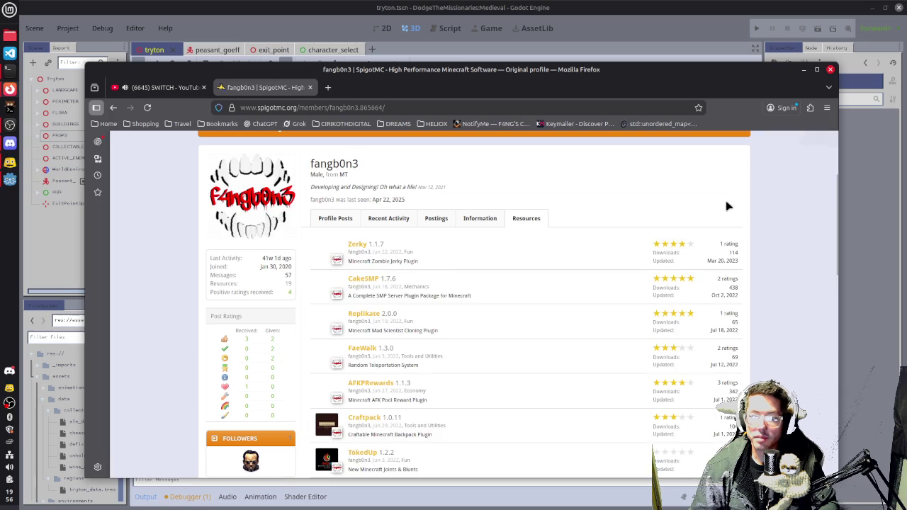
{"action": "scroll", "coordinate": [725, 201], "scroll_direction": "down", "scroll_amount": 1}
{"action": "scroll", "coordinate": [726, 201], "scroll_direction": "down", "scroll_amount": 8}
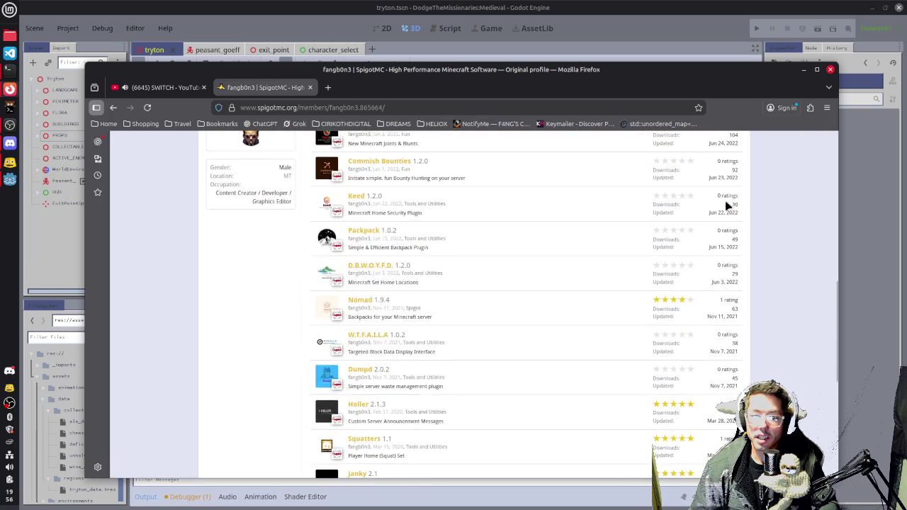
{"action": "scroll", "coordinate": [676, 237], "scroll_direction": "down", "scroll_amount": 1}
{"action": "scroll", "coordinate": [630, 316], "scroll_direction": "up", "scroll_amount": 5}
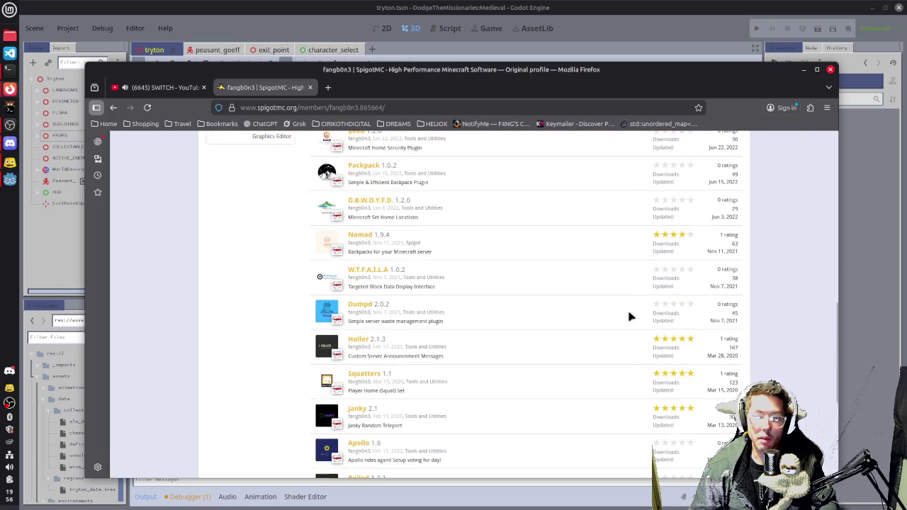
{"action": "scroll", "coordinate": [550, 375], "scroll_direction": "up", "scroll_amount": 3}
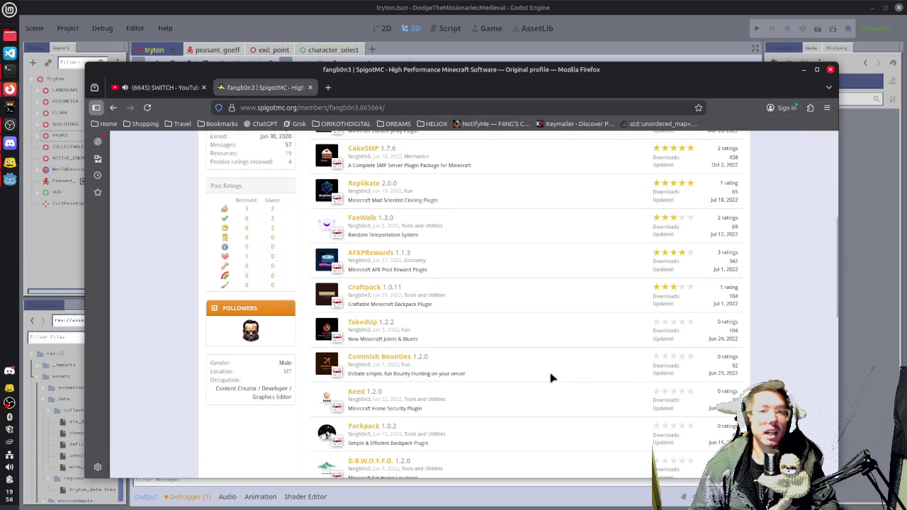
{"action": "scroll", "coordinate": [552, 378], "scroll_direction": "up", "scroll_amount": 3}
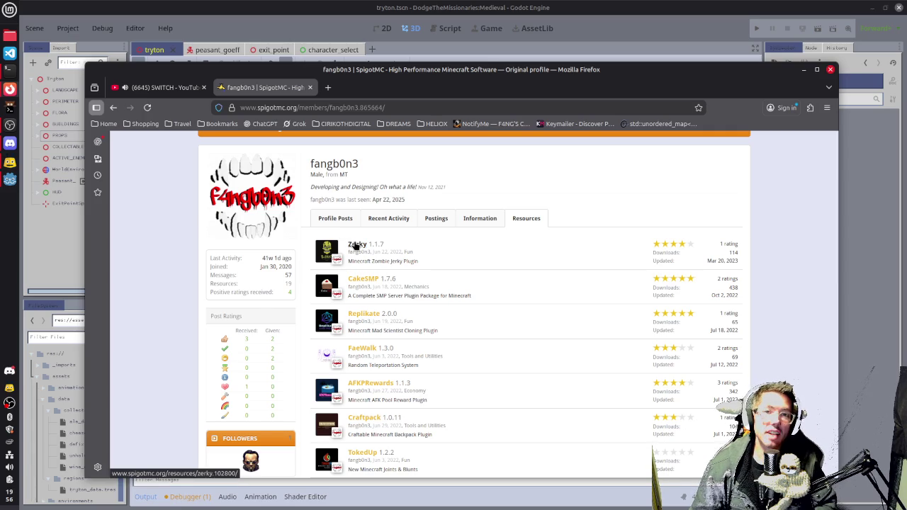
Open the CakeSMP plugin page and scroll through it
{"action": "left_click", "coordinate": [374, 279]}
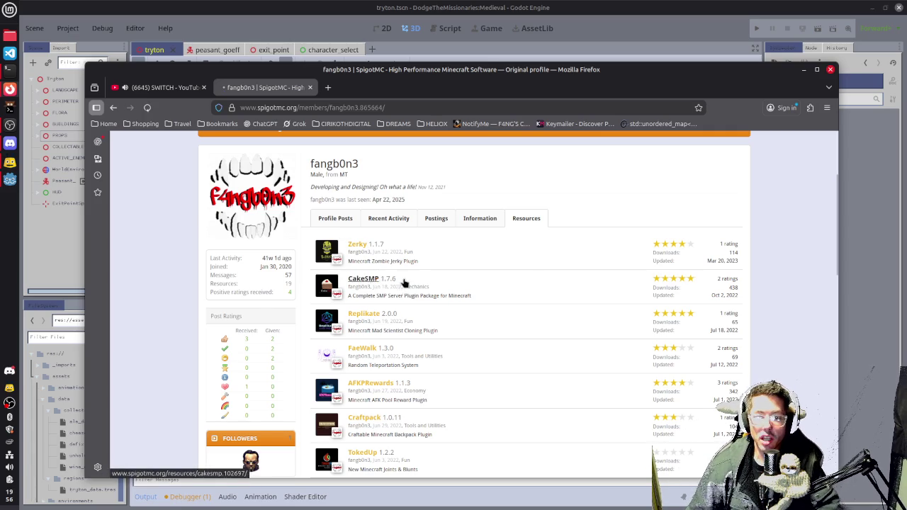
{"action": "scroll", "coordinate": [382, 286], "scroll_direction": "down", "scroll_amount": 5}
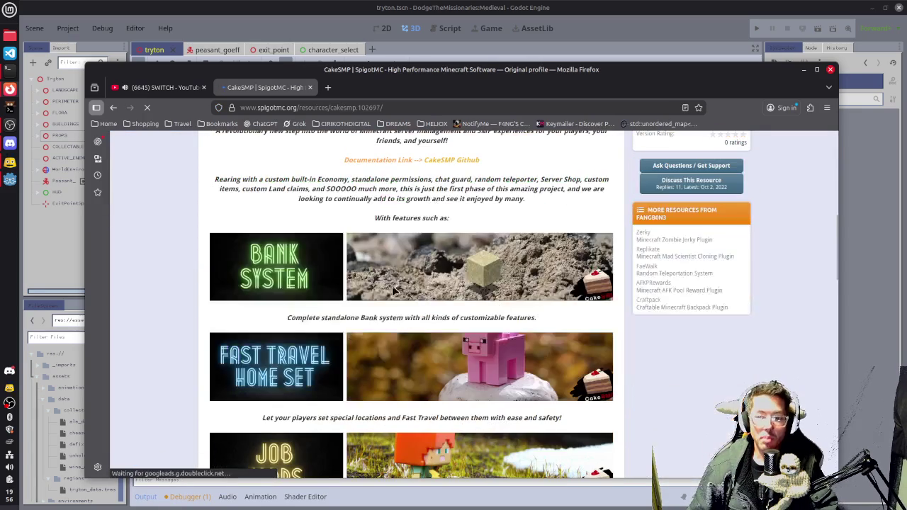
{"action": "scroll", "coordinate": [382, 287], "scroll_direction": "down", "scroll_amount": 5}
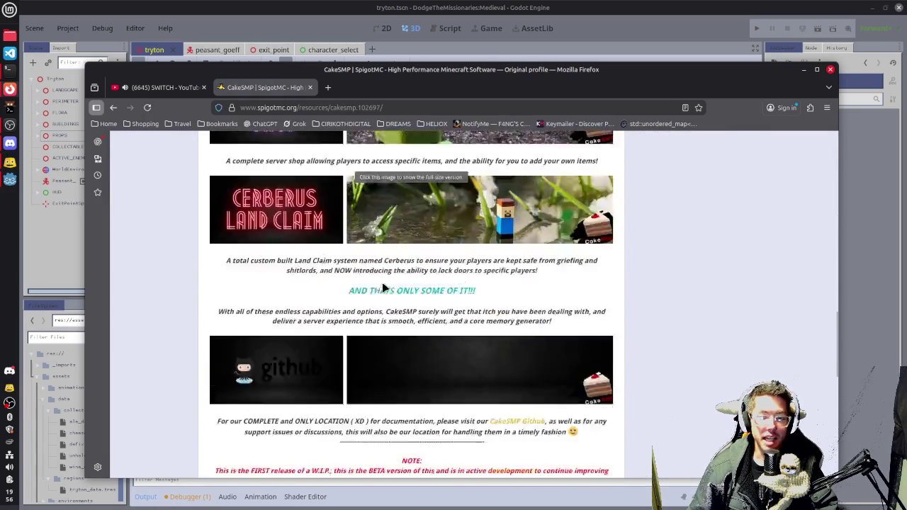
{"action": "scroll", "coordinate": [382, 287], "scroll_direction": "up", "scroll_amount": 4}
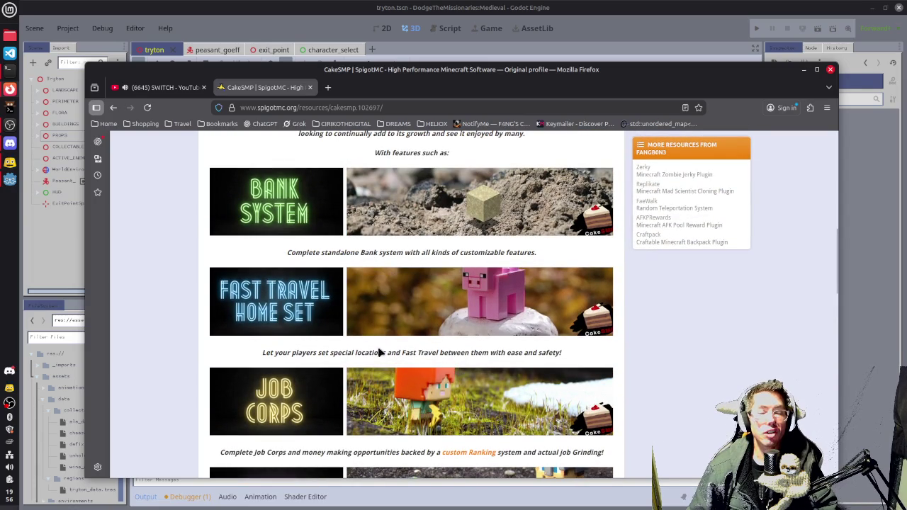
{"action": "scroll", "coordinate": [354, 319], "scroll_direction": "up", "scroll_amount": 4}
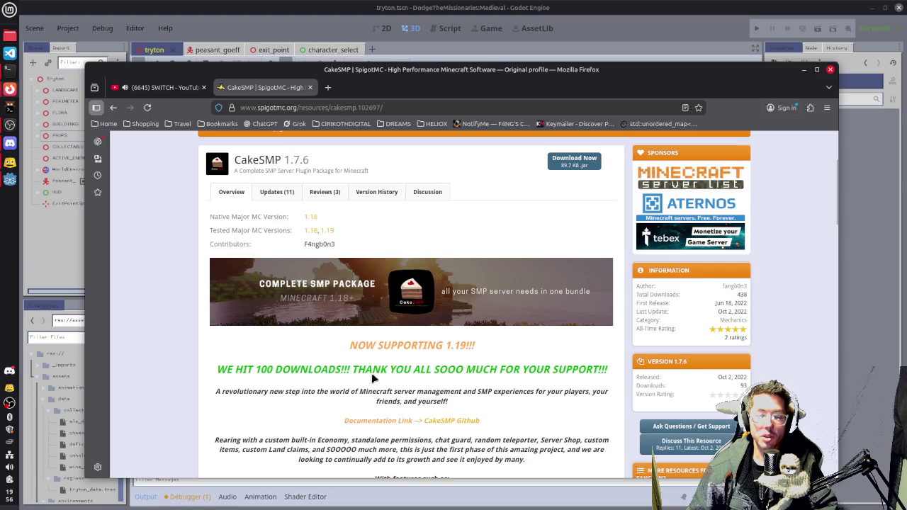
Go back to the author's resource list and scroll through it
{"action": "left_click", "coordinate": [114, 108]}
{"action": "scroll", "coordinate": [461, 290], "scroll_direction": "down", "scroll_amount": 1}
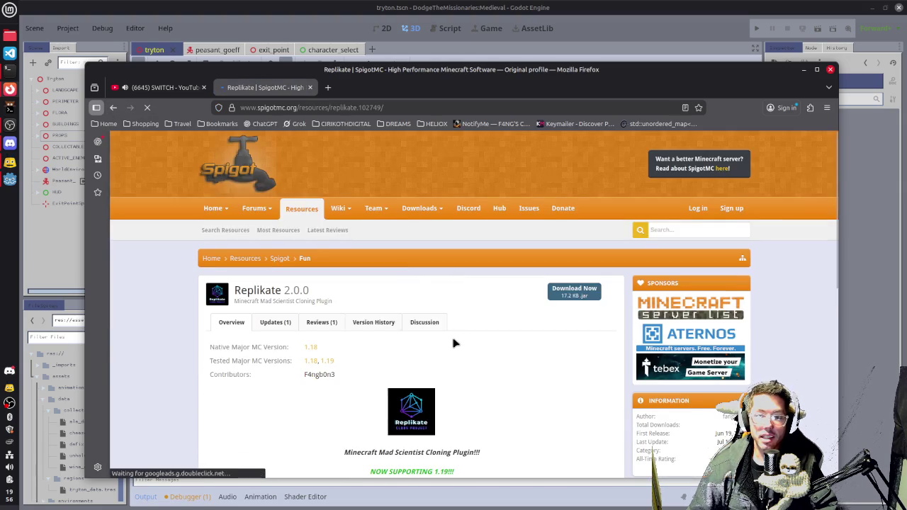
{"action": "scroll", "coordinate": [492, 304], "scroll_direction": "down", "scroll_amount": 5}
{"action": "scroll", "coordinate": [481, 246], "scroll_direction": "up", "scroll_amount": 2}
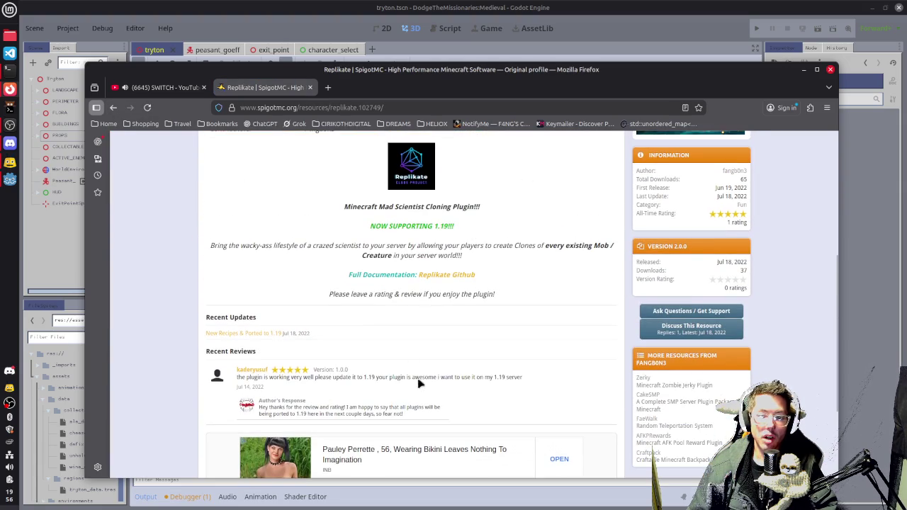
{"action": "scroll", "coordinate": [439, 347], "scroll_direction": "up", "scroll_amount": 3}
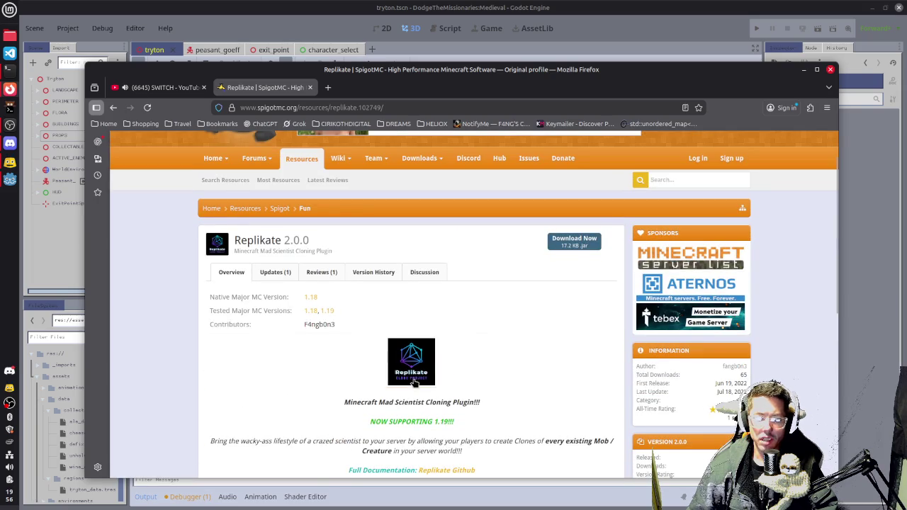
{"action": "scroll", "coordinate": [485, 305], "scroll_direction": "down", "scroll_amount": 1}
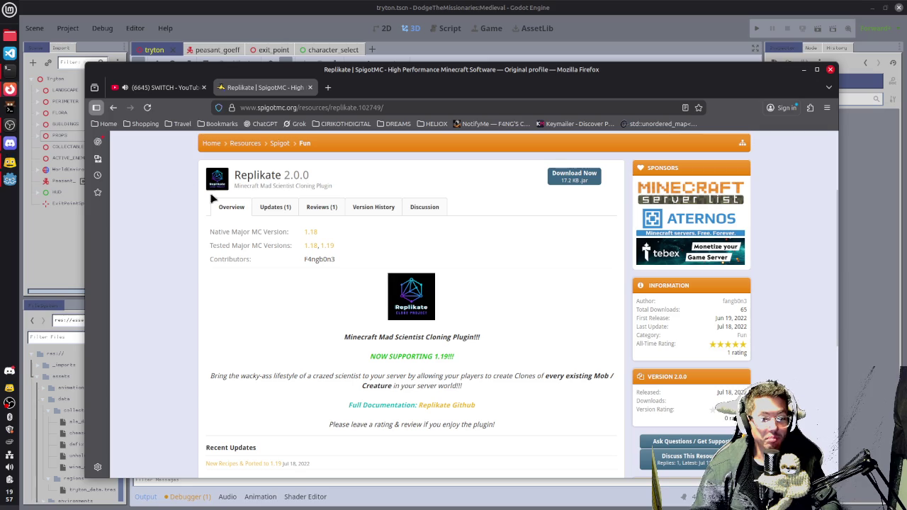
Return to the author's list, open the Janky 2.1 random teleport page and scroll down
{"action": "left_click", "coordinate": [113, 107]}
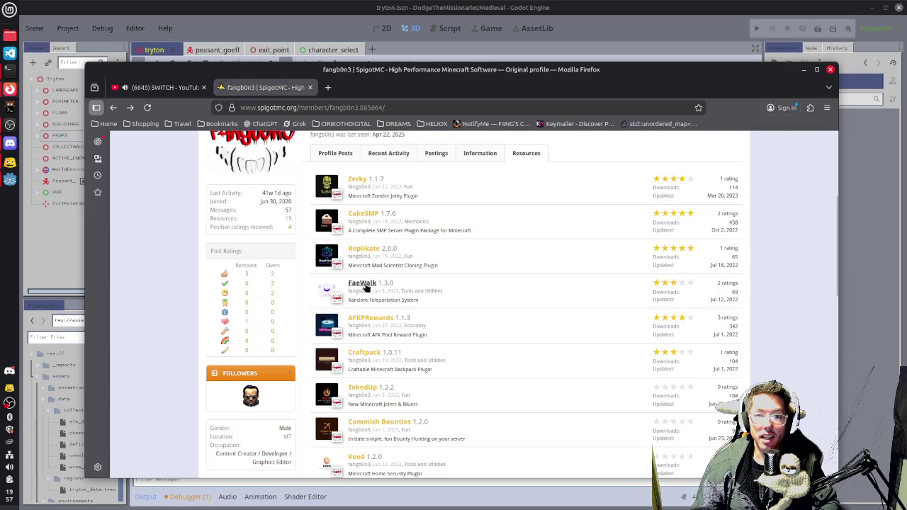
{"action": "scroll", "coordinate": [411, 287], "scroll_direction": "down", "scroll_amount": 10}
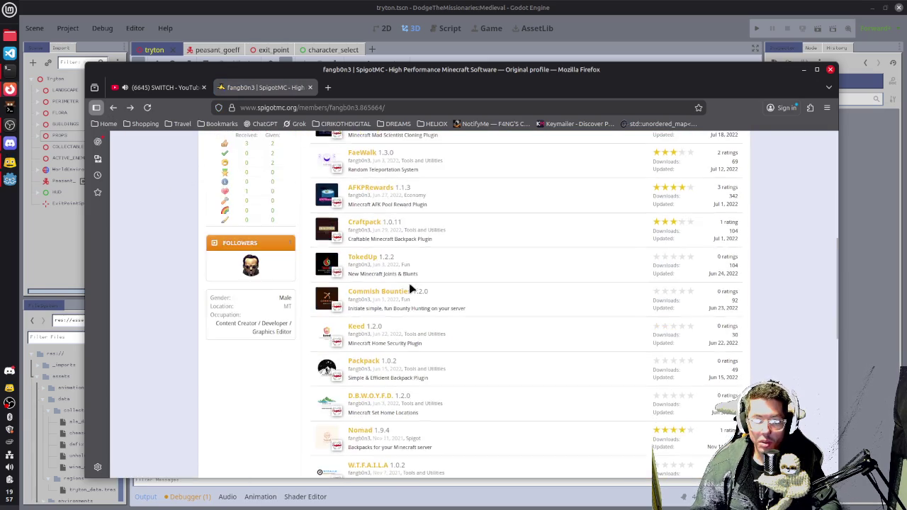
{"action": "left_click", "coordinate": [381, 344]}
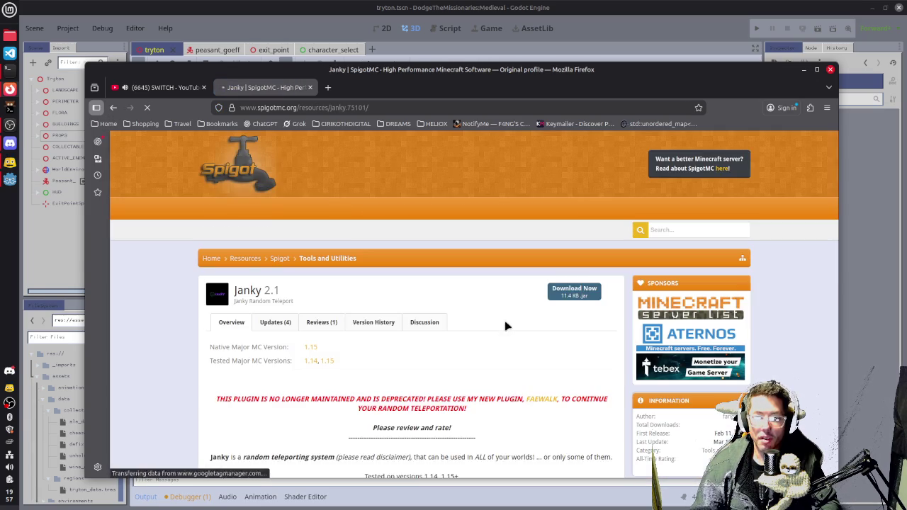
{"action": "scroll", "coordinate": [396, 277], "scroll_direction": "down", "scroll_amount": 5}
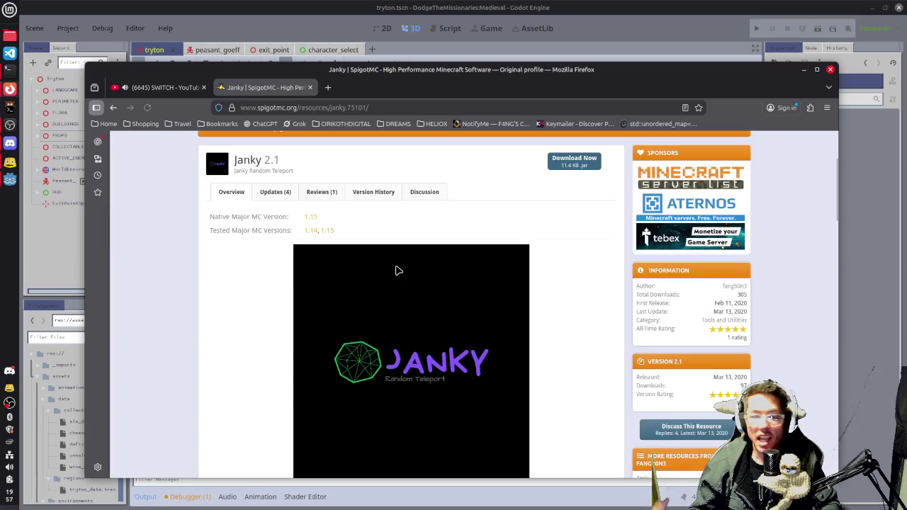
{"action": "scroll", "coordinate": [395, 296], "scroll_direction": "down", "scroll_amount": 3}
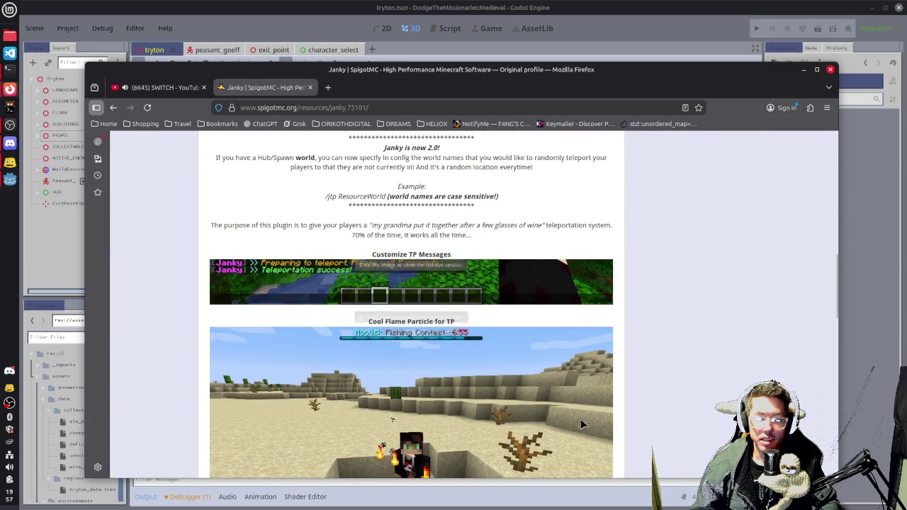
{"action": "scroll", "coordinate": [462, 217], "scroll_direction": "down", "scroll_amount": 2}
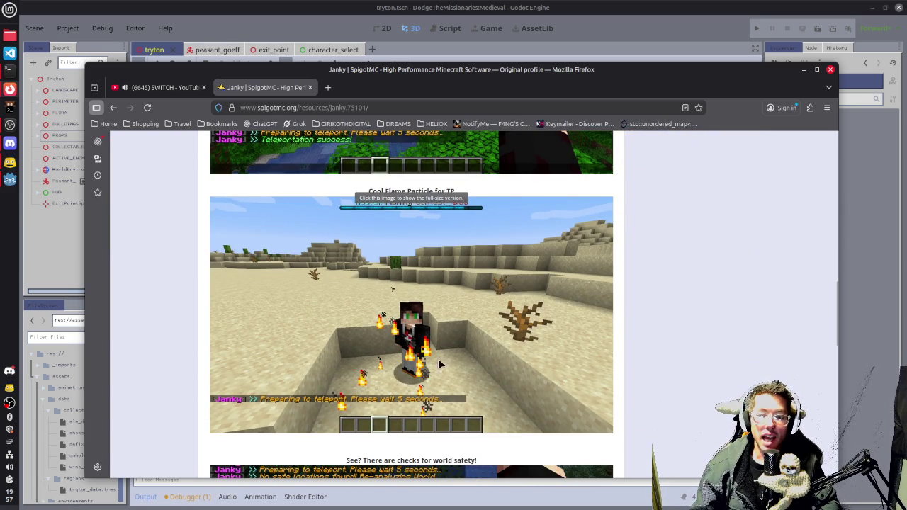
{"action": "scroll", "coordinate": [439, 364], "scroll_direction": "down", "scroll_amount": 4}
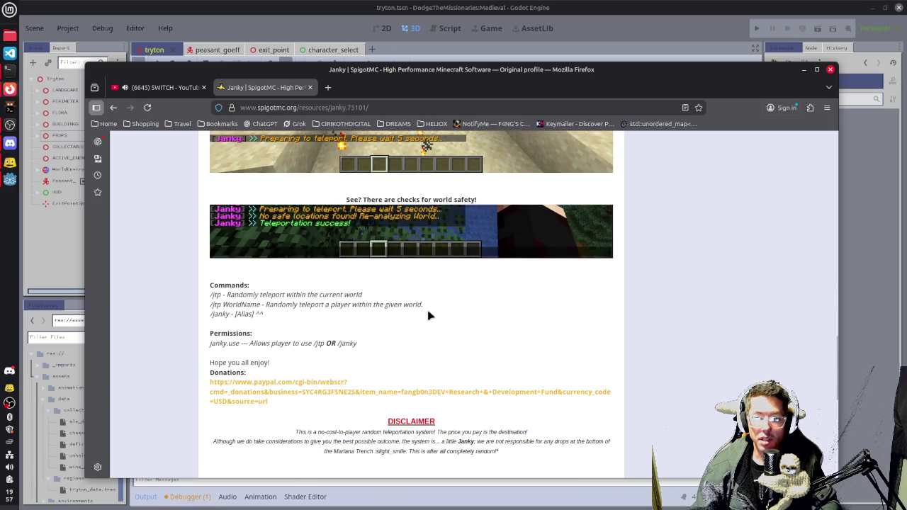
{"action": "scroll", "coordinate": [278, 388], "scroll_direction": "down", "scroll_amount": 1}
Highlight the Janky disclaimer lines, clear the selection, and go back to the author's plugin list
{"action": "mouse_move", "coordinate": [298, 365]}
{"action": "left_mouse_down"}
{"action": "mouse_move", "coordinate": [436, 357]}
{"action": "mouse_move", "coordinate": [448, 360]}
{"action": "mouse_move", "coordinate": [435, 365]}
{"action": "mouse_move", "coordinate": [525, 367]}
{"action": "left_mouse_up"}
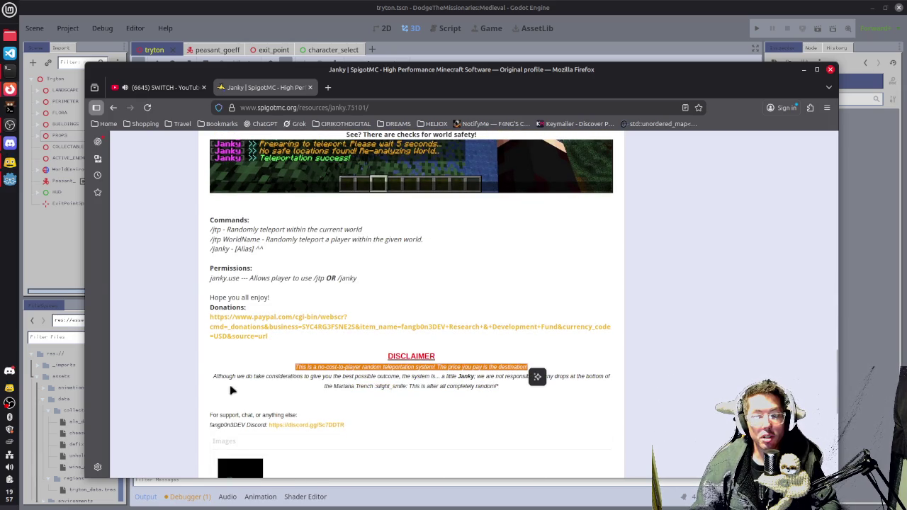
{"action": "mouse_move", "coordinate": [214, 376]}
{"action": "left_mouse_down"}
{"action": "mouse_move", "coordinate": [590, 377]}
{"action": "mouse_move", "coordinate": [373, 387]}
{"action": "mouse_move", "coordinate": [425, 389]}
{"action": "left_mouse_up"}
{"action": "left_click", "coordinate": [459, 377]}
{"action": "left_click", "coordinate": [425, 389]}
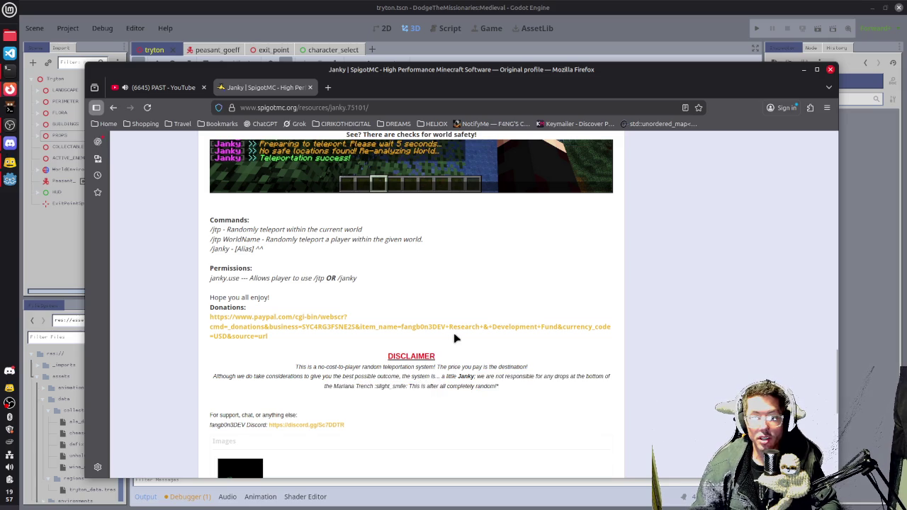
{"action": "scroll", "coordinate": [455, 339], "scroll_direction": "up", "scroll_amount": 3}
{"action": "scroll", "coordinate": [374, 366], "scroll_direction": "up", "scroll_amount": 10}
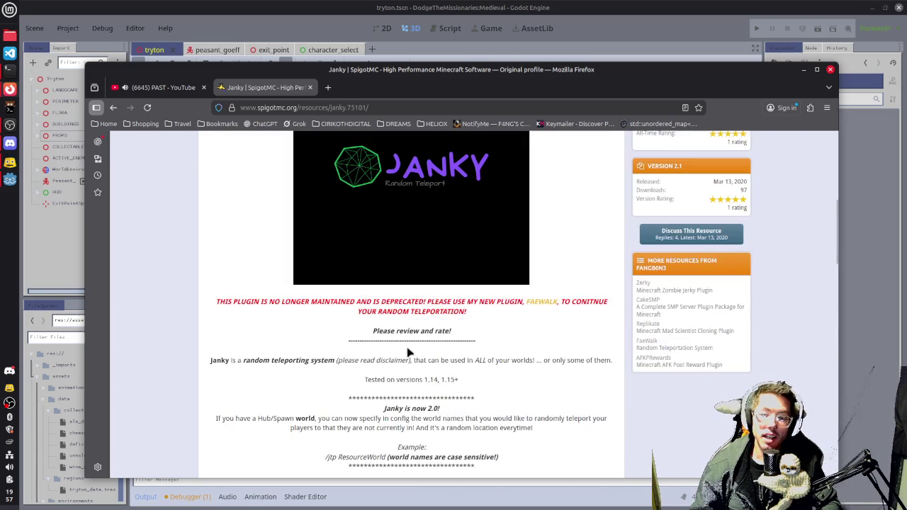
{"action": "scroll", "coordinate": [408, 352], "scroll_direction": "up", "scroll_amount": 4}
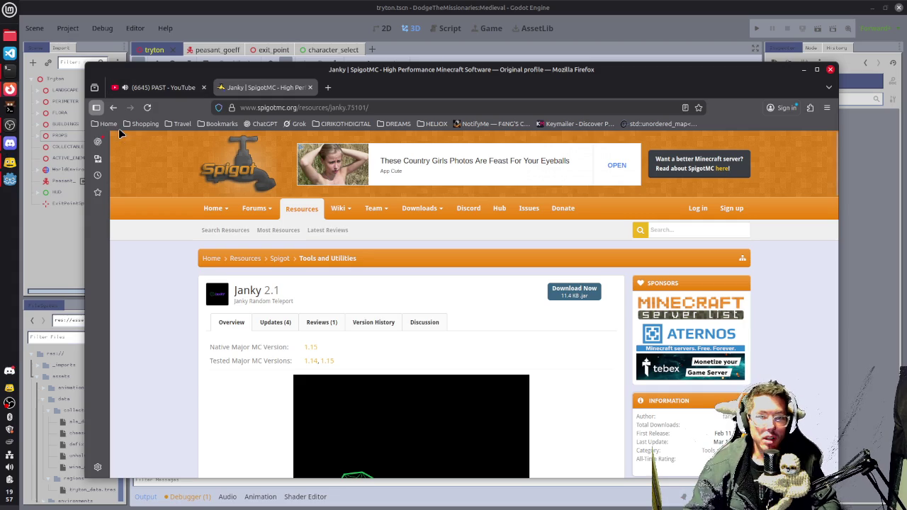
{"action": "left_click", "coordinate": [114, 108]}
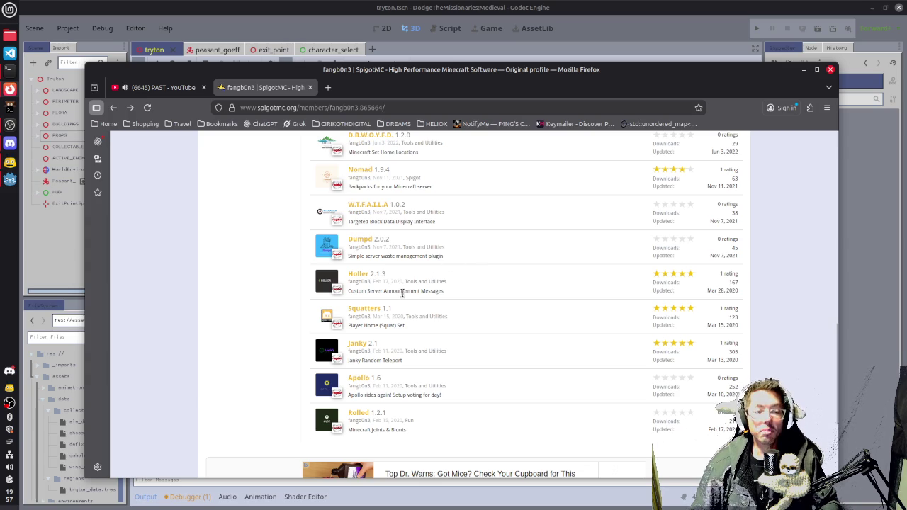
Open the Squatters page, highlight its default squat max sentence, then return to the list
{"action": "left_click", "coordinate": [372, 310]}
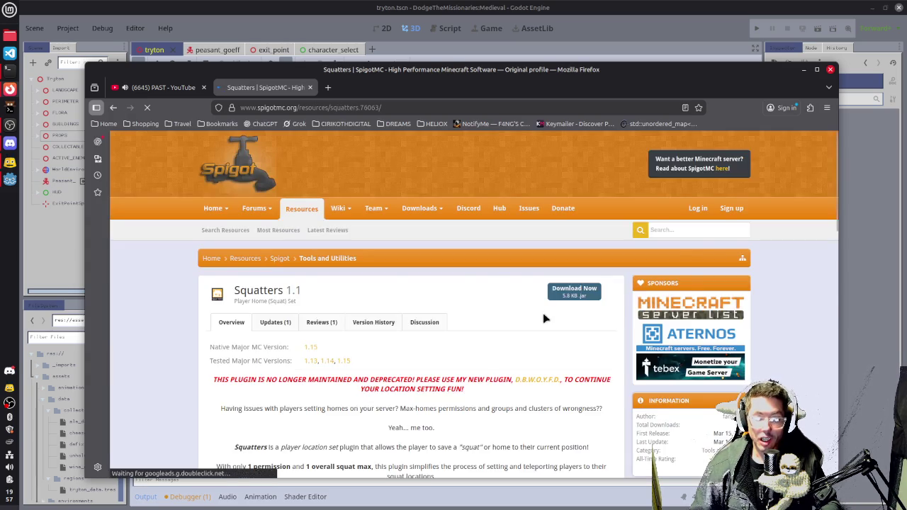
{"action": "scroll", "coordinate": [524, 319], "scroll_direction": "down", "scroll_amount": 6}
{"action": "scroll", "coordinate": [522, 319], "scroll_direction": "up", "scroll_amount": 3}
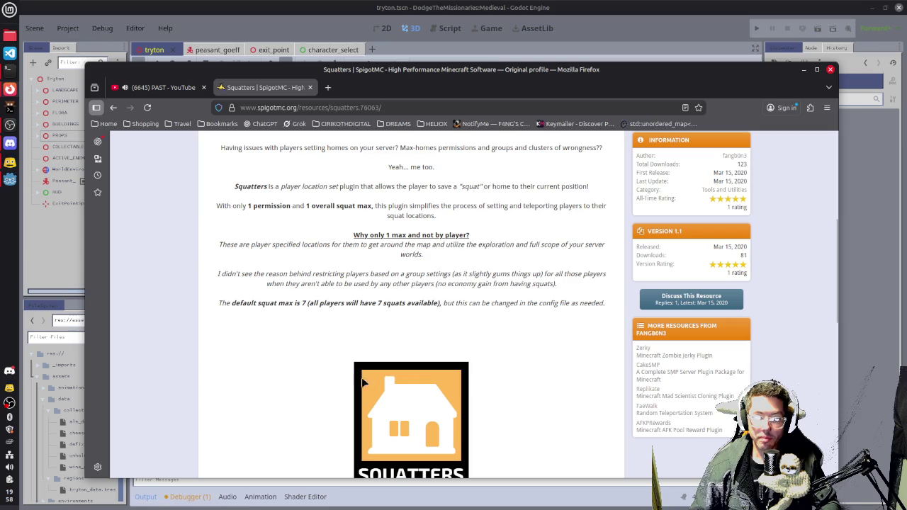
{"action": "left_click_drag", "start_coordinate": [258, 304], "coordinate": [490, 309]}
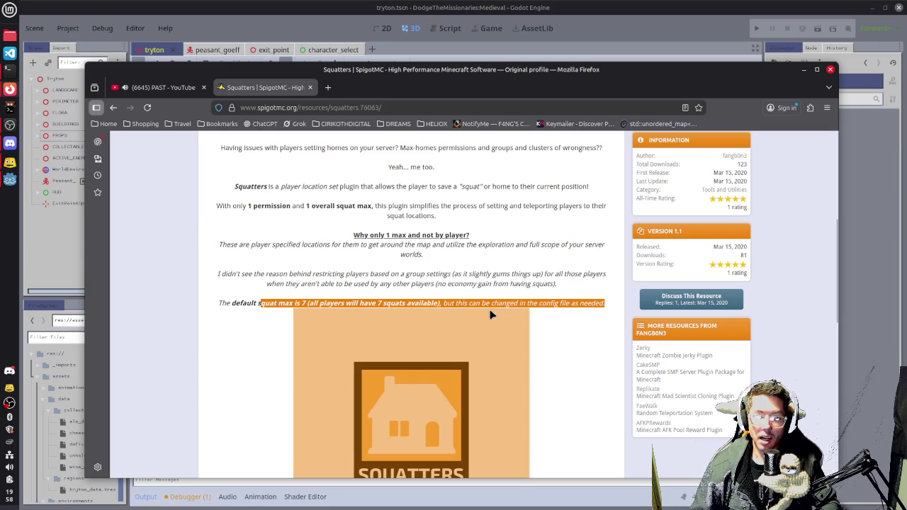
{"action": "left_click", "coordinate": [606, 331]}
{"action": "scroll", "coordinate": [586, 298], "scroll_direction": "down", "scroll_amount": 3}
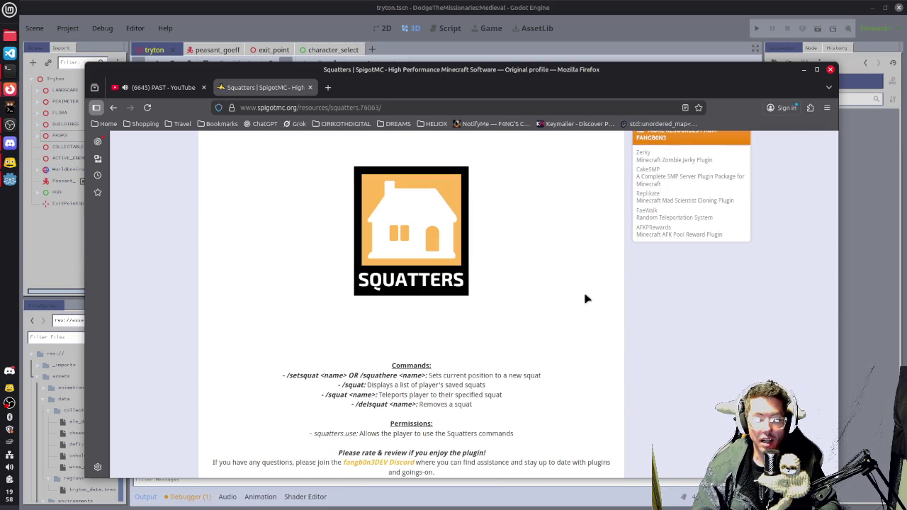
{"action": "scroll", "coordinate": [586, 299], "scroll_direction": "up", "scroll_amount": 7}
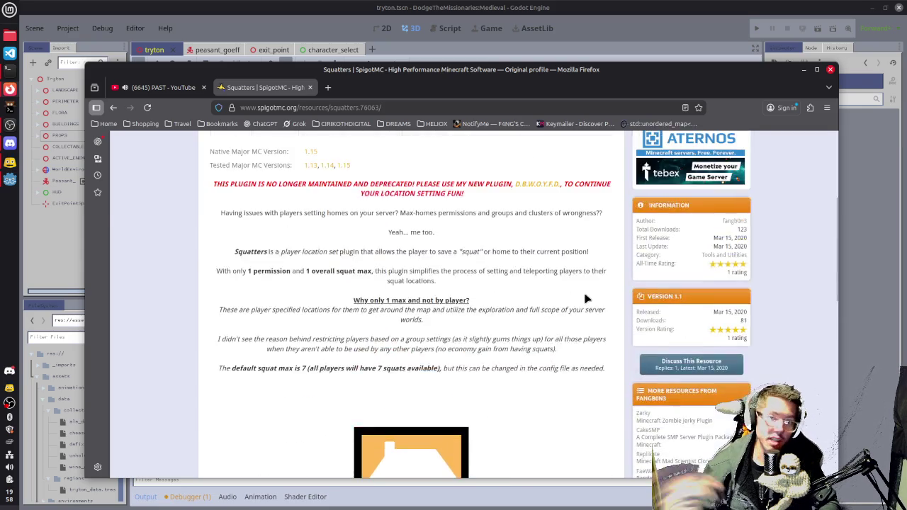
{"action": "left_click", "coordinate": [112, 109]}
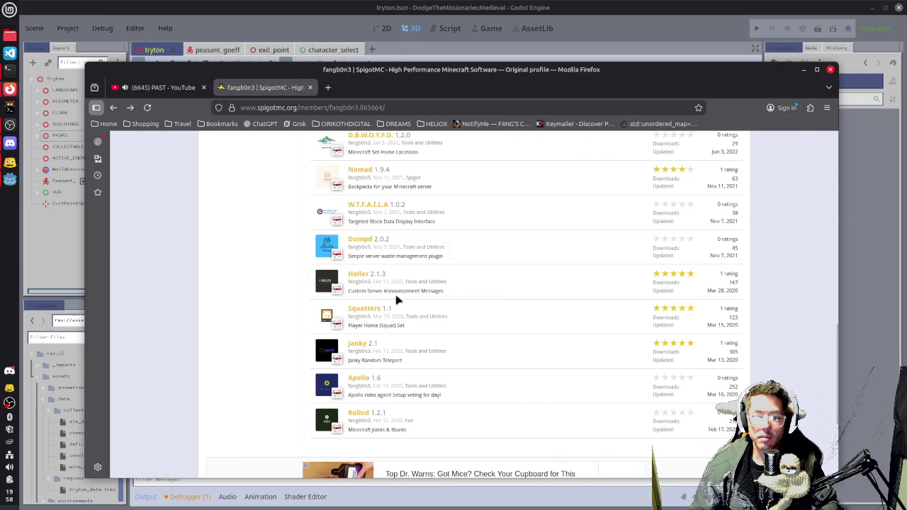
Highlight the Dumpd and Keed plugin descriptions in the author's resource list
{"action": "scroll", "coordinate": [465, 300], "scroll_direction": "up", "scroll_amount": 3}
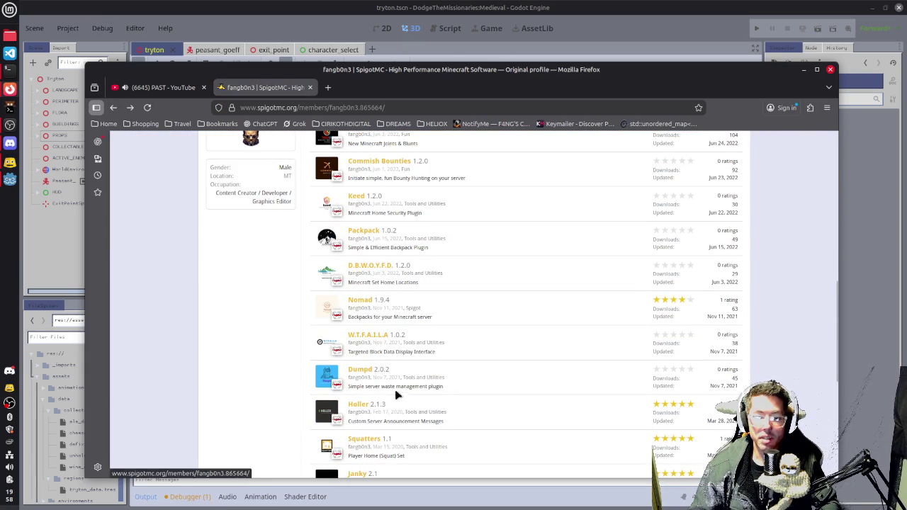
{"action": "mouse_move", "coordinate": [444, 388]}
{"action": "left_mouse_down"}
{"action": "mouse_move", "coordinate": [360, 388]}
{"action": "mouse_move", "coordinate": [336, 372]}
{"action": "left_mouse_up"}
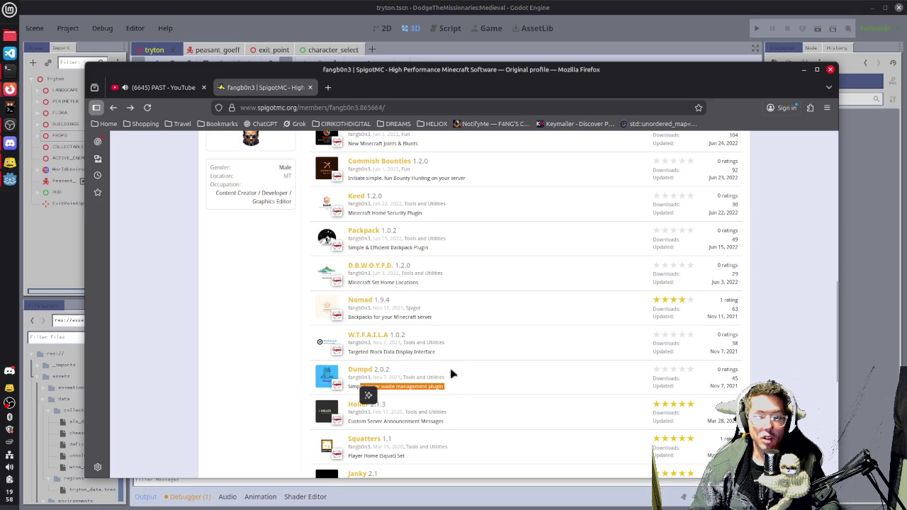
{"action": "scroll", "coordinate": [453, 363], "scroll_direction": "up", "scroll_amount": 3}
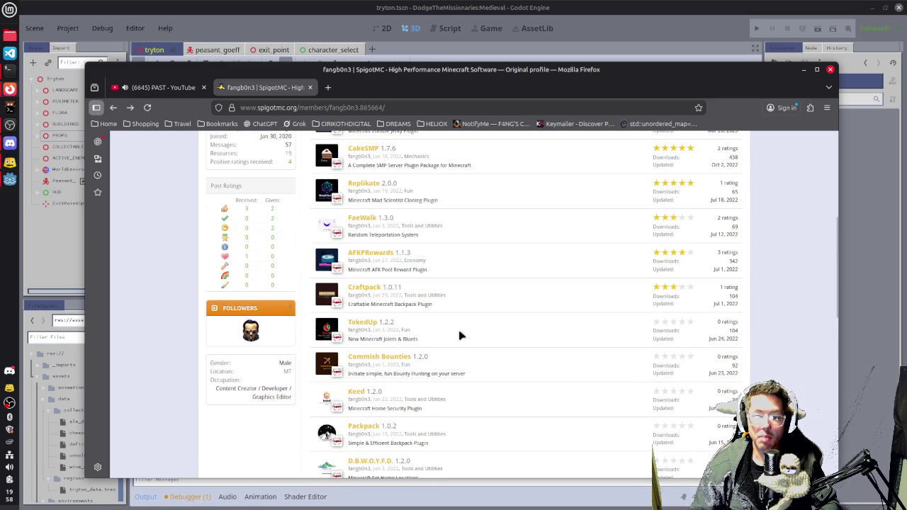
{"action": "left_click_drag", "start_coordinate": [357, 408], "coordinate": [468, 413]}
{"action": "left_click", "coordinate": [428, 410]}
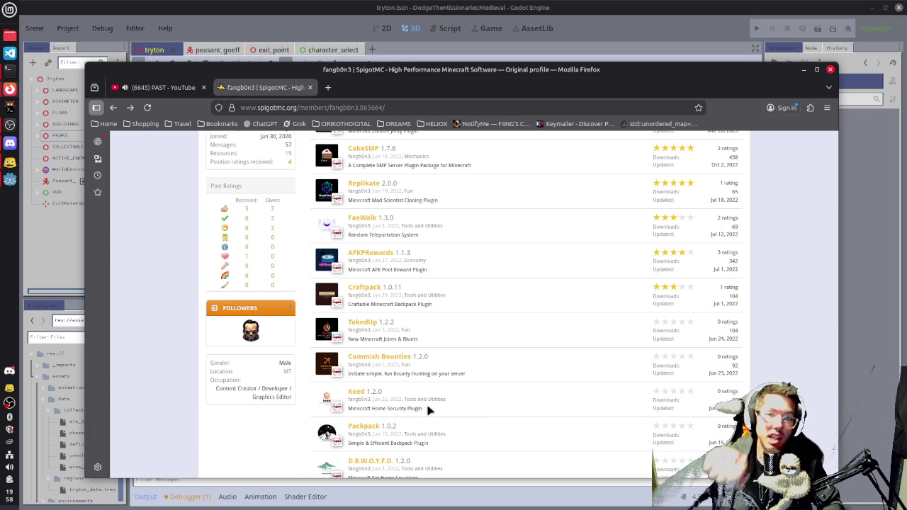
{"action": "scroll", "coordinate": [411, 369], "scroll_direction": "up", "scroll_amount": 3}
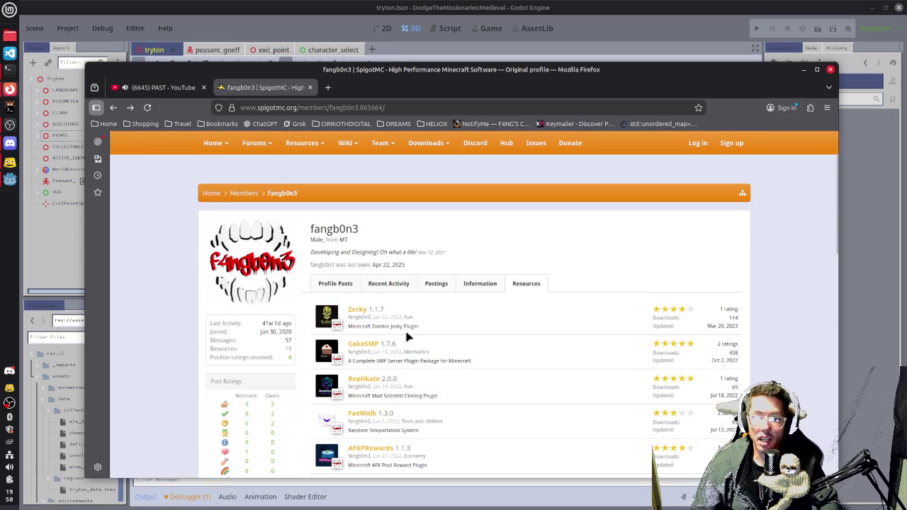
{"action": "scroll", "coordinate": [407, 339], "scroll_direction": "down", "scroll_amount": 3}
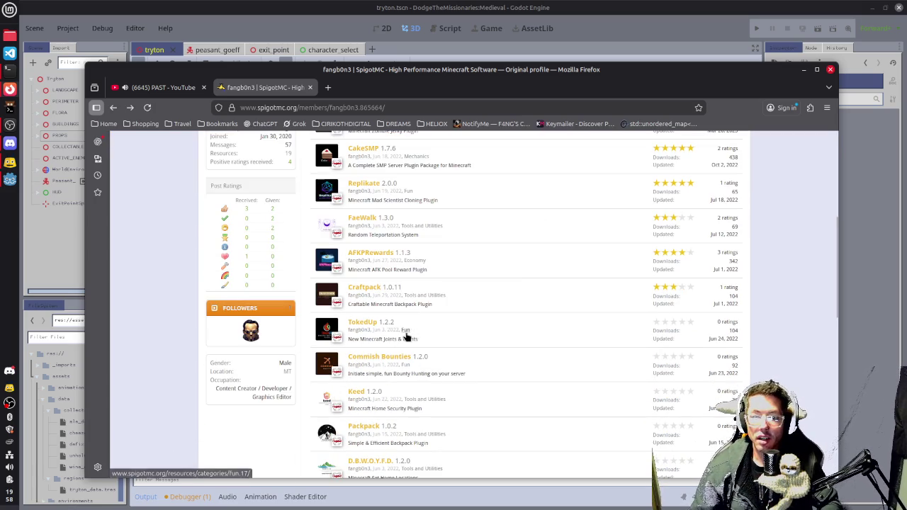
Open the AFKPRewards 1.1.3 plugin page and read its overview
{"action": "left_click", "coordinate": [383, 253]}
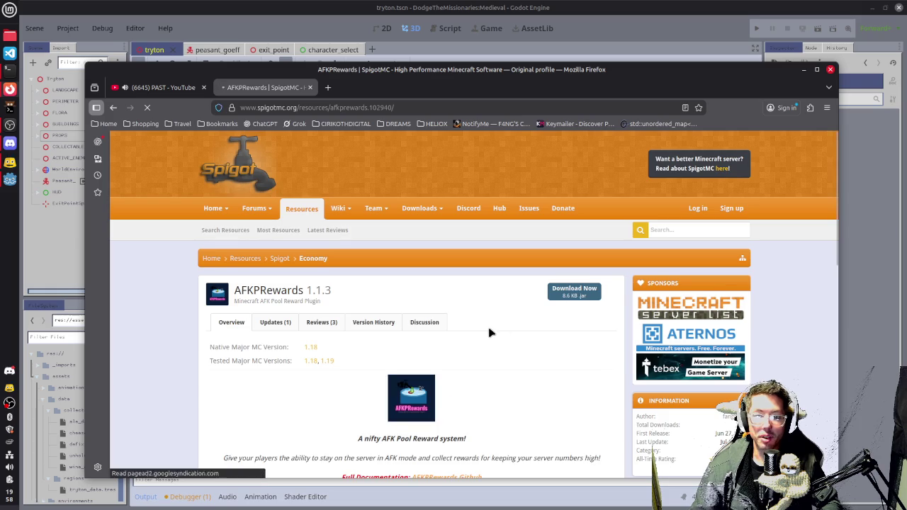
{"action": "scroll", "coordinate": [503, 326], "scroll_direction": "down", "scroll_amount": 2}
{"action": "left_click_drag", "start_coordinate": [366, 308], "coordinate": [546, 320]}
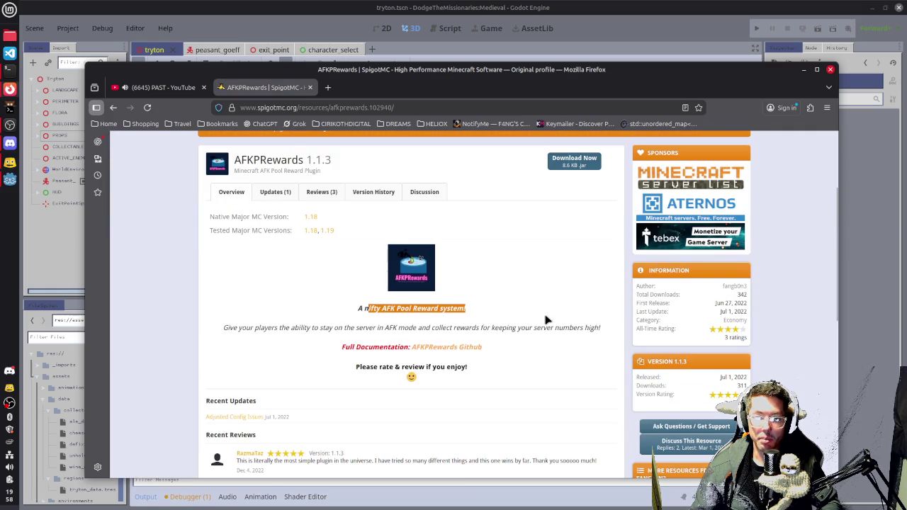
{"action": "left_click", "coordinate": [460, 283]}
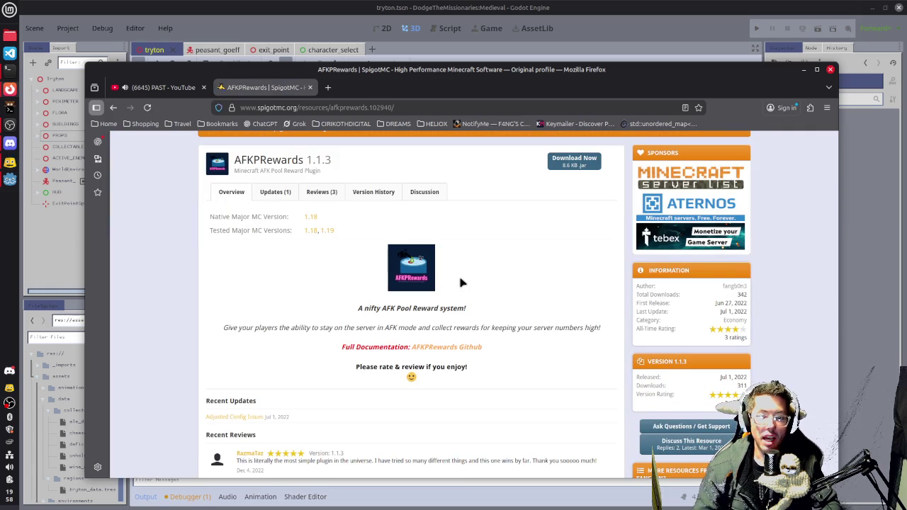
Read the AFKPRewards GitHub README, highlighting its Vault requirement note, then switch back to SpigotMC
{"action": "left_click", "coordinate": [441, 346]}
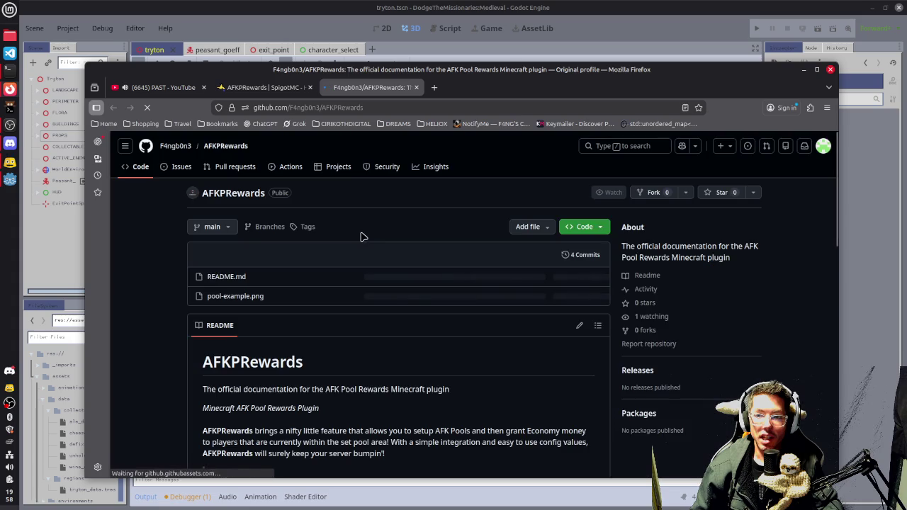
{"action": "scroll", "coordinate": [407, 306], "scroll_direction": "down", "scroll_amount": 5}
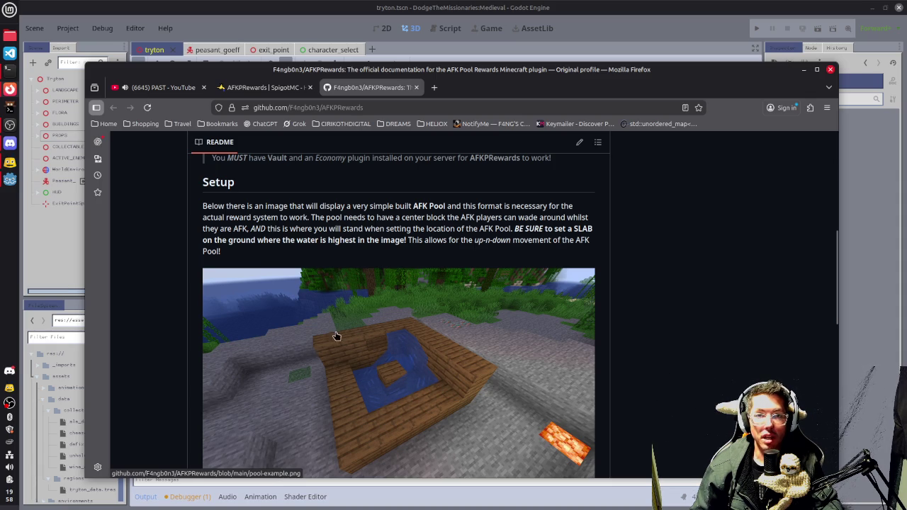
{"action": "scroll", "coordinate": [265, 328], "scroll_direction": "up", "scroll_amount": 3}
{"action": "left_click_drag", "start_coordinate": [424, 288], "coordinate": [551, 288]}
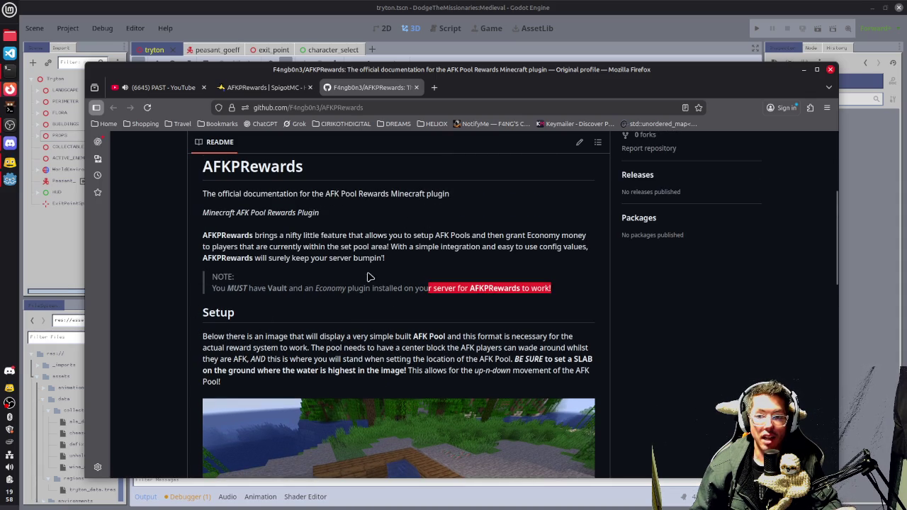
{"action": "left_click_drag", "start_coordinate": [211, 288], "coordinate": [306, 287]}
{"action": "left_click", "coordinate": [391, 296]}
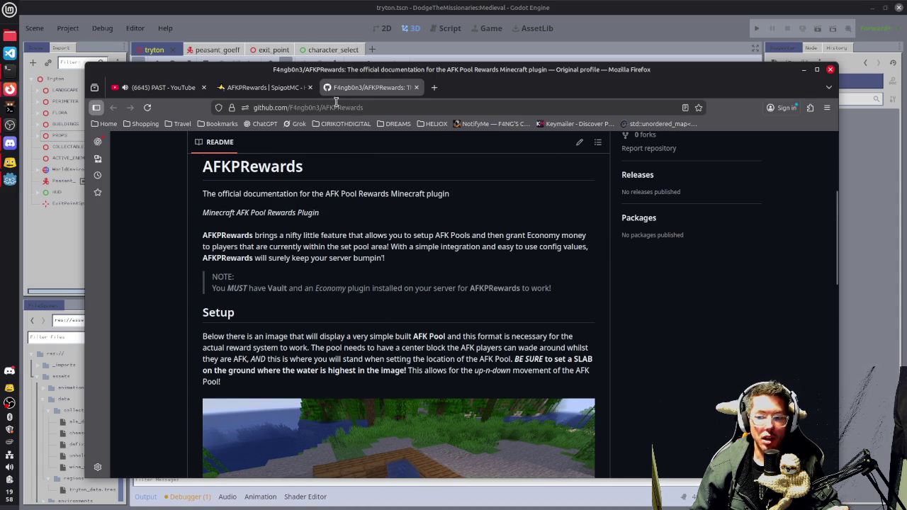
{"action": "left_click", "coordinate": [268, 87]}
Close the GitHub tab, return to the author's resource list and open W.T.F.A.I.L.A 1.0.2
{"action": "left_click", "coordinate": [416, 87]}
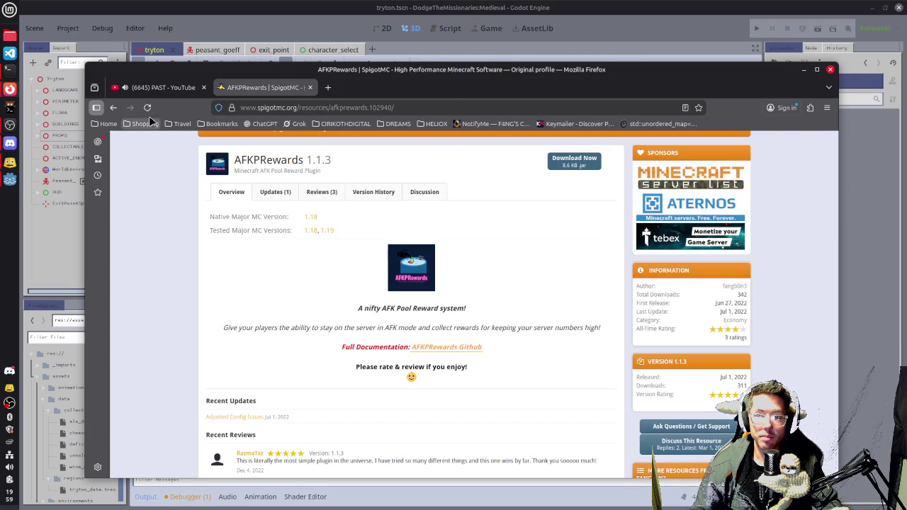
{"action": "left_click", "coordinate": [113, 107]}
{"action": "scroll", "coordinate": [404, 372], "scroll_direction": "down", "scroll_amount": 4}
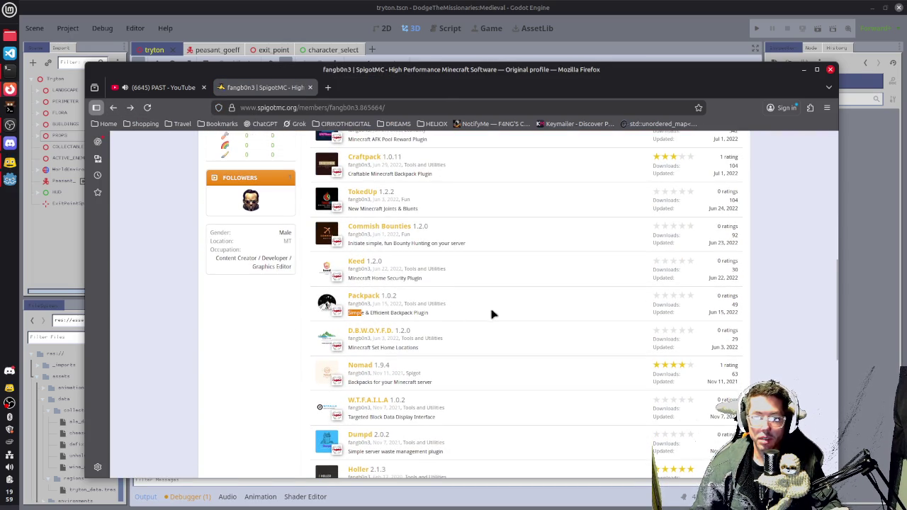
{"action": "scroll", "coordinate": [395, 328], "scroll_direction": "down", "scroll_amount": 2}
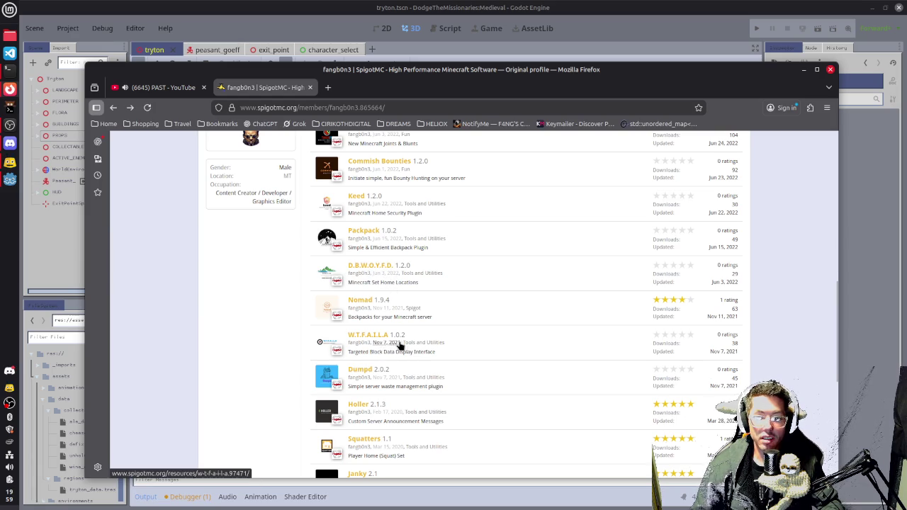
{"action": "scroll", "coordinate": [386, 349], "scroll_direction": "down", "scroll_amount": 2}
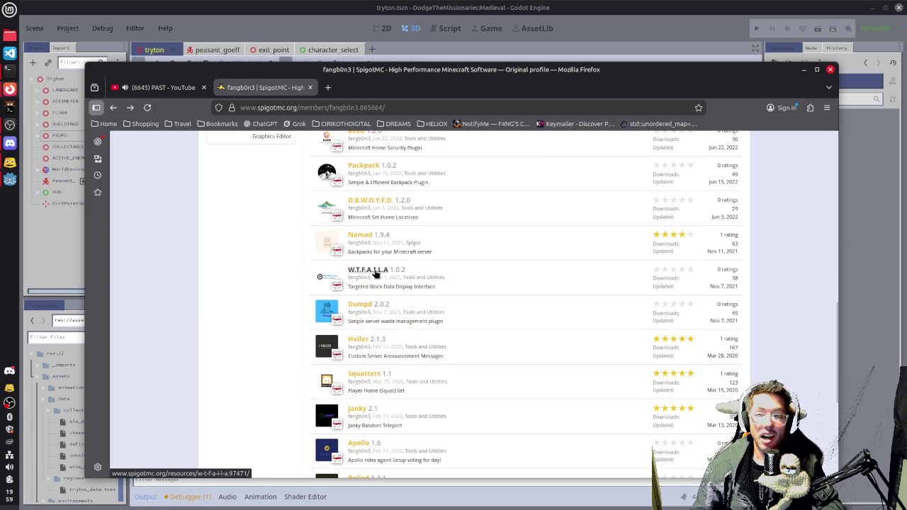
{"action": "left_click", "coordinate": [382, 274]}
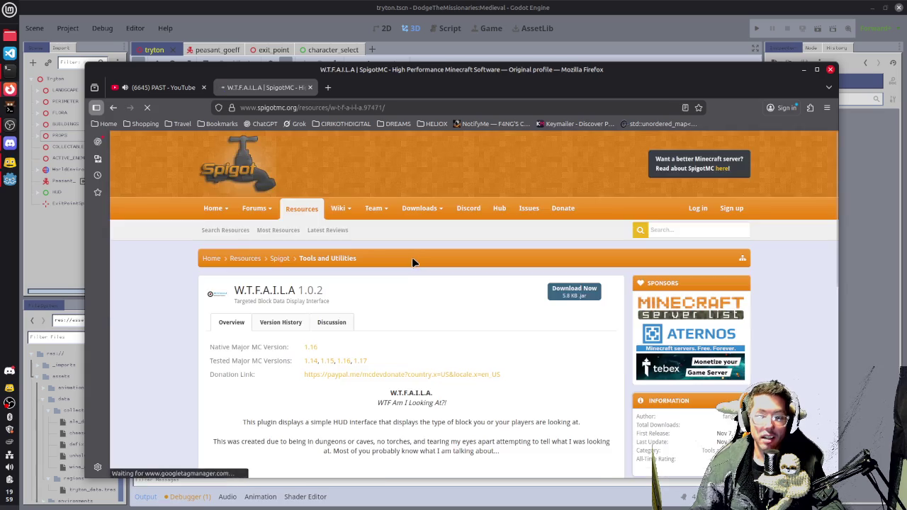
{"action": "scroll", "coordinate": [428, 326], "scroll_direction": "down", "scroll_amount": 4}
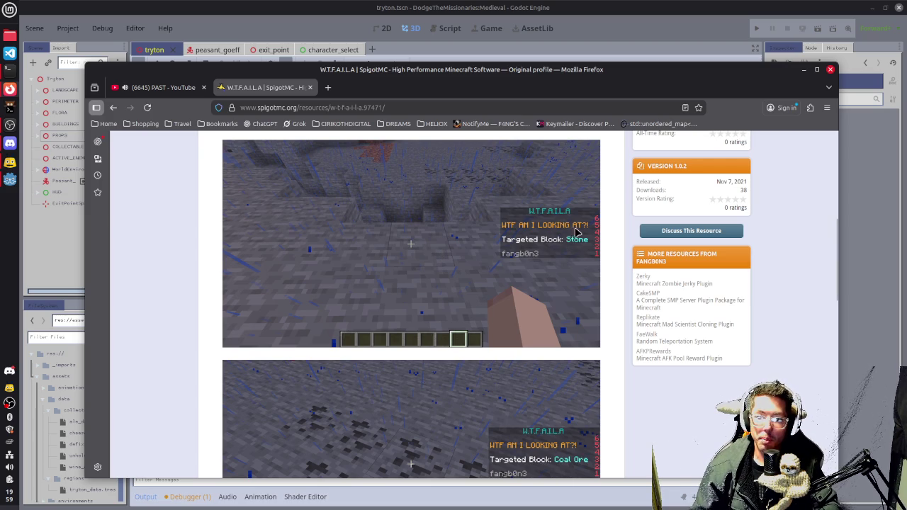
{"action": "scroll", "coordinate": [563, 284], "scroll_direction": "down", "scroll_amount": 3}
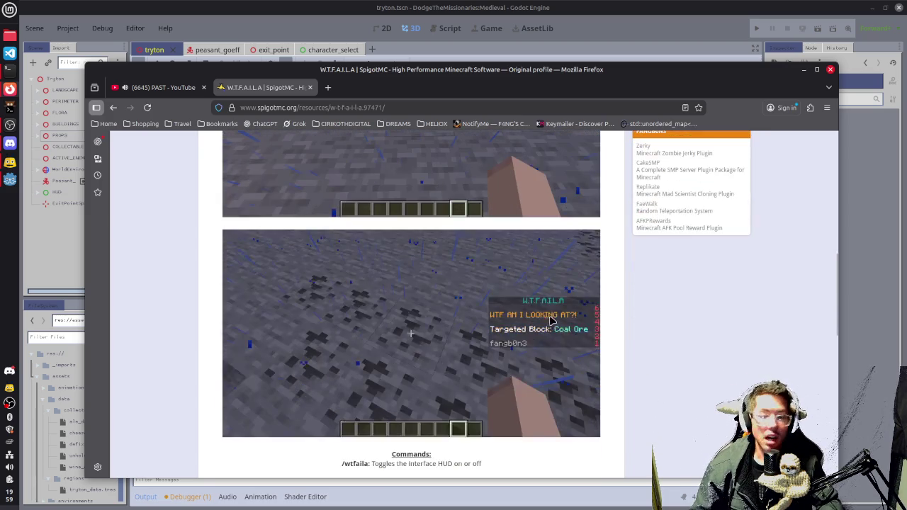
{"action": "scroll", "coordinate": [574, 331], "scroll_direction": "down", "scroll_amount": 3}
{"action": "scroll", "coordinate": [493, 310], "scroll_direction": "down", "scroll_amount": 2}
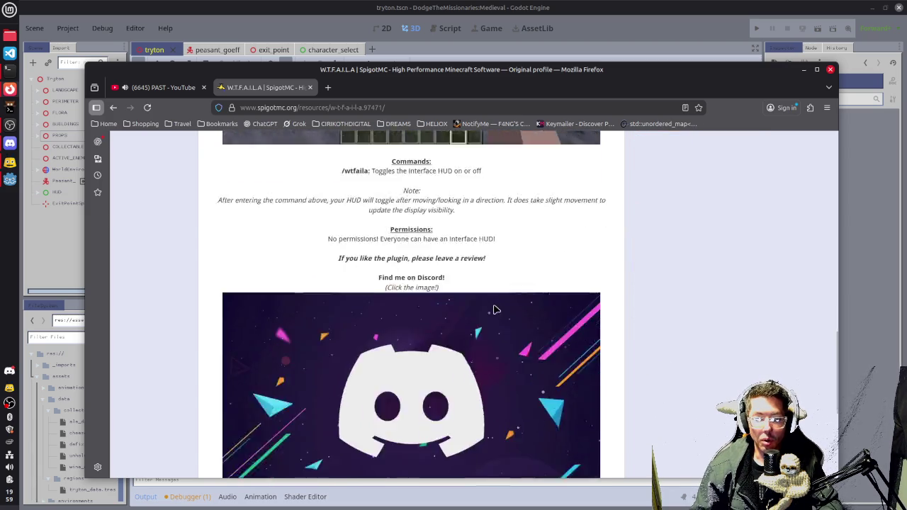
{"action": "scroll", "coordinate": [496, 307], "scroll_direction": "up", "scroll_amount": 2}
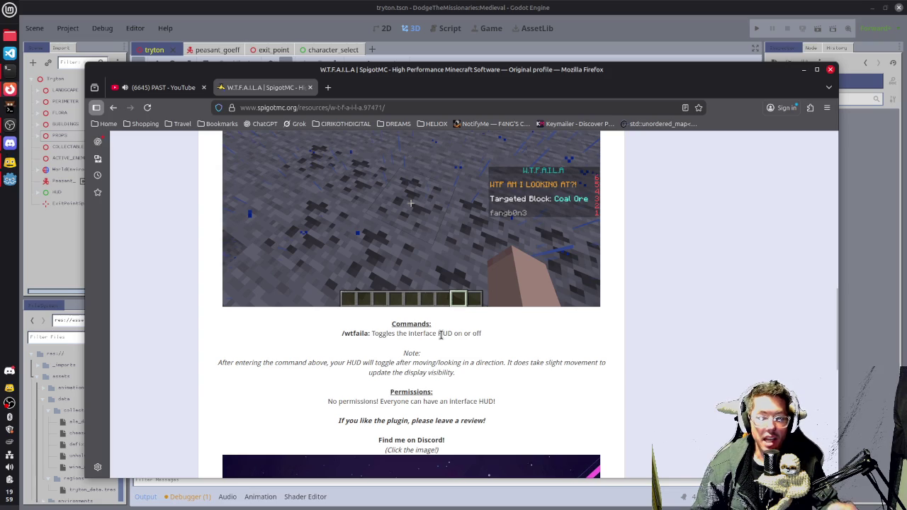
{"action": "scroll", "coordinate": [415, 373], "scroll_direction": "up", "scroll_amount": 2}
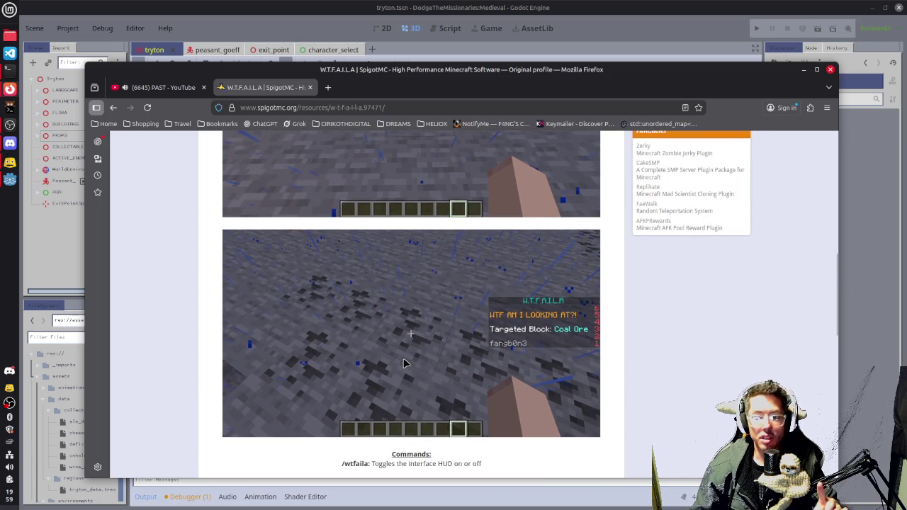
{"action": "scroll", "coordinate": [404, 363], "scroll_direction": "up", "scroll_amount": 10}
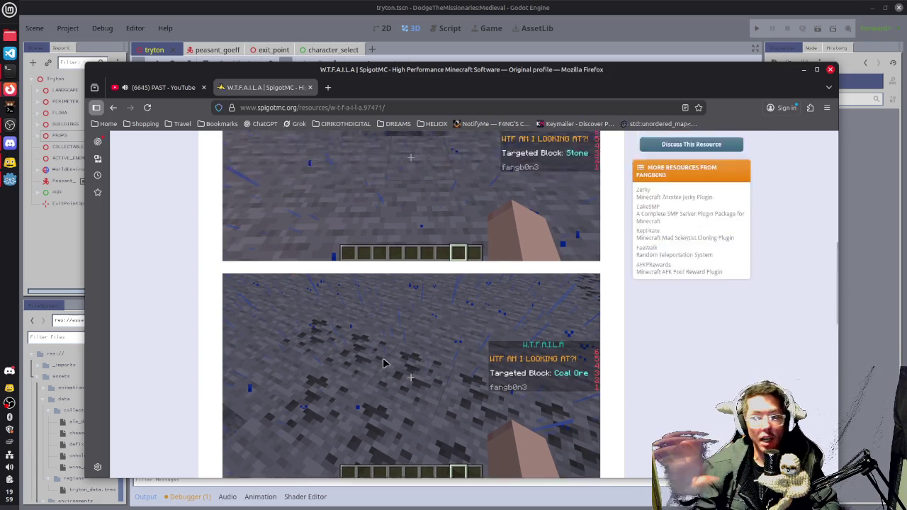
Return to the author's plugin list, open TokedUp 1.2.2, and open its GitHub documentation from 'HERE!'
{"action": "left_click", "coordinate": [114, 107]}
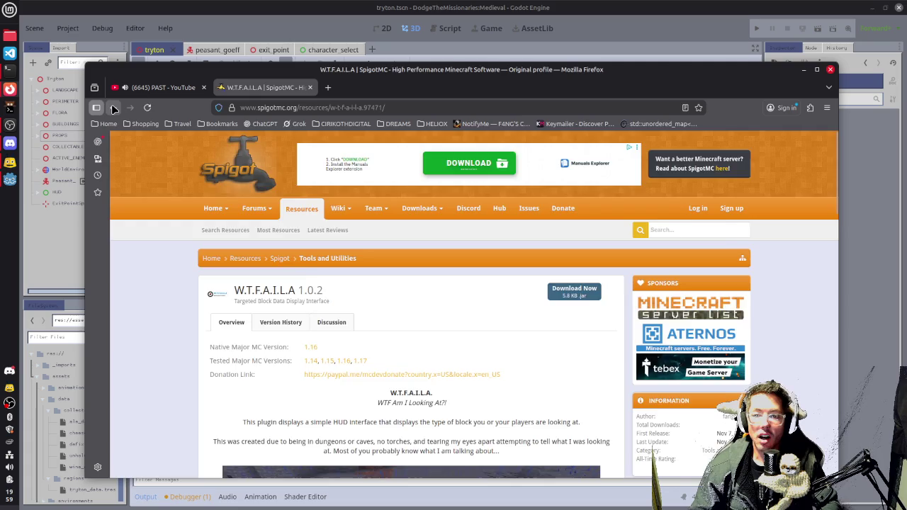
{"action": "scroll", "coordinate": [490, 331], "scroll_direction": "down", "scroll_amount": 3}
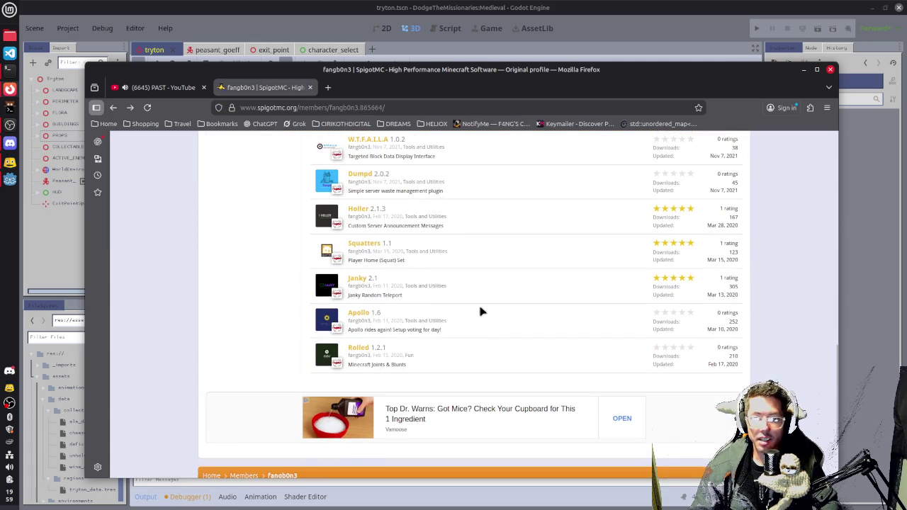
{"action": "scroll", "coordinate": [482, 309], "scroll_direction": "up", "scroll_amount": 3}
{"action": "scroll", "coordinate": [477, 314], "scroll_direction": "down", "scroll_amount": 5}
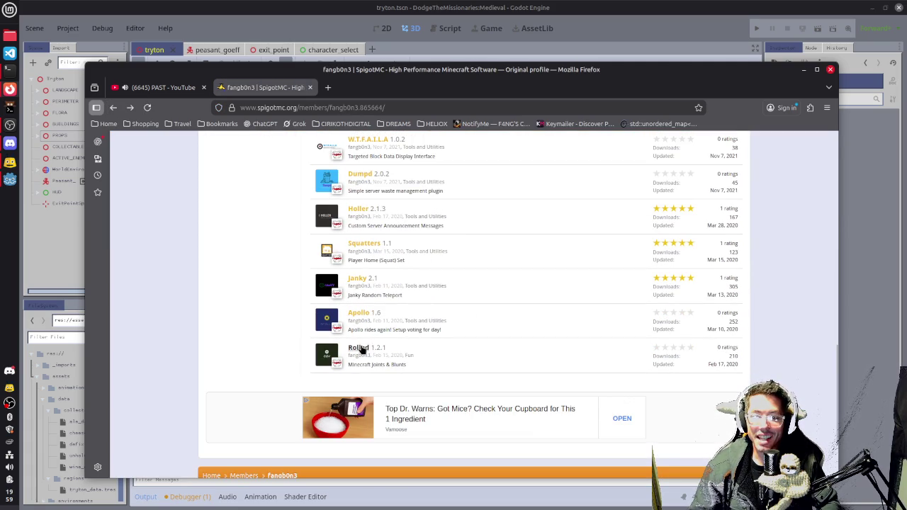
{"action": "scroll", "coordinate": [425, 305], "scroll_direction": "up", "scroll_amount": 7}
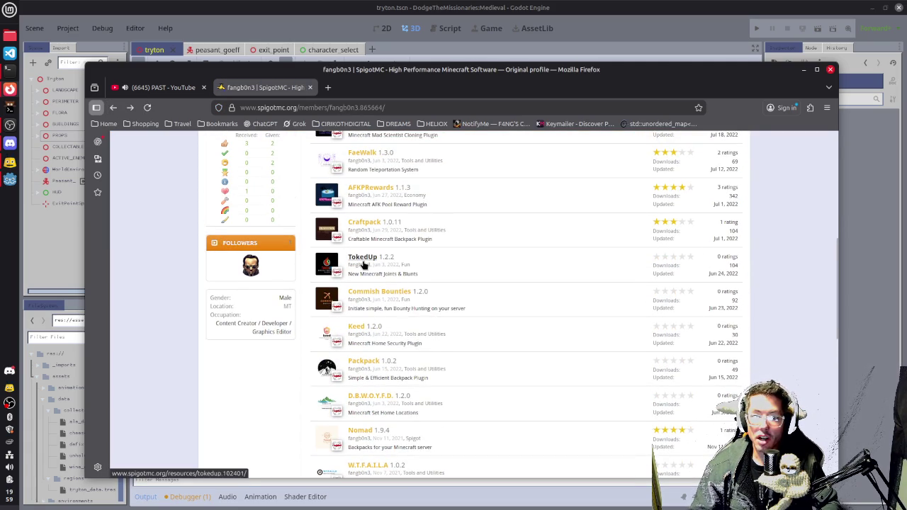
{"action": "left_click", "coordinate": [364, 265]}
{"action": "scroll", "coordinate": [465, 287], "scroll_direction": "down", "scroll_amount": 3}
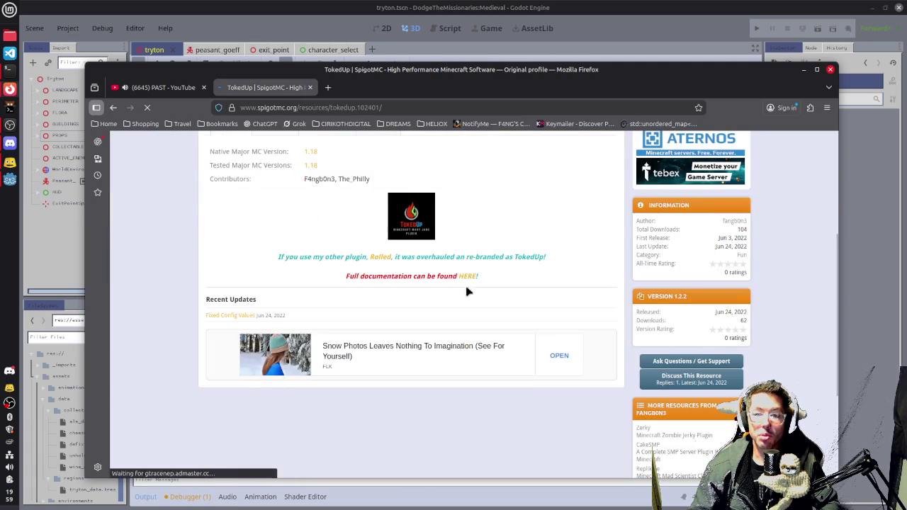
{"action": "scroll", "coordinate": [468, 284], "scroll_direction": "up", "scroll_amount": 1}
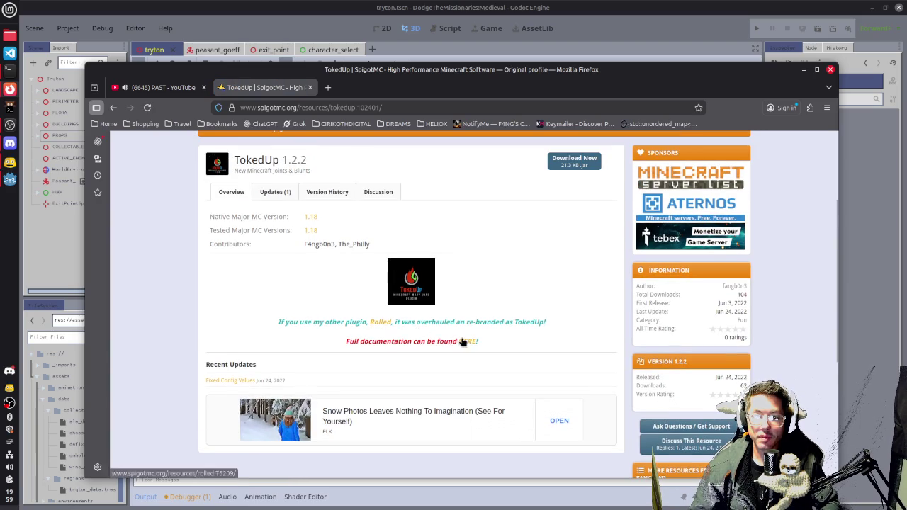
{"action": "left_click", "coordinate": [468, 339]}
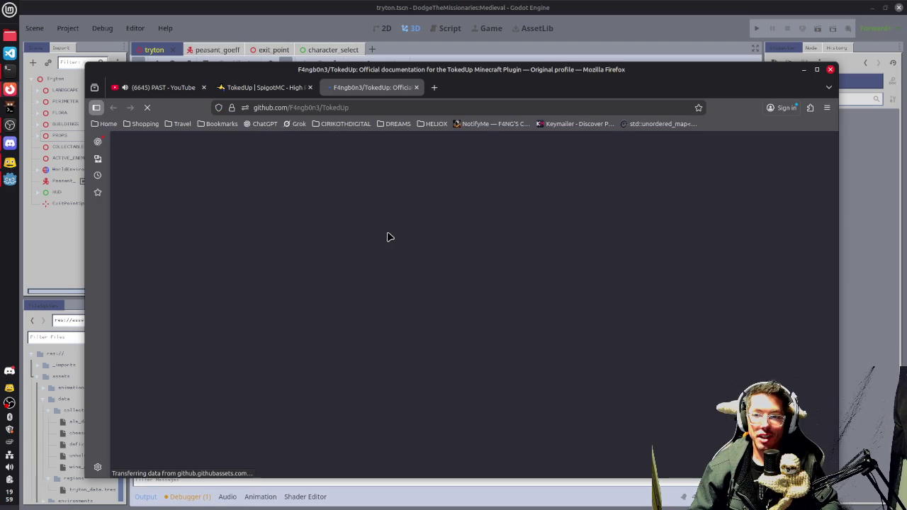
Open the Recipes link in the TokedUp README and read through recipes.md
{"action": "scroll", "coordinate": [386, 236], "scroll_direction": "down", "scroll_amount": 3}
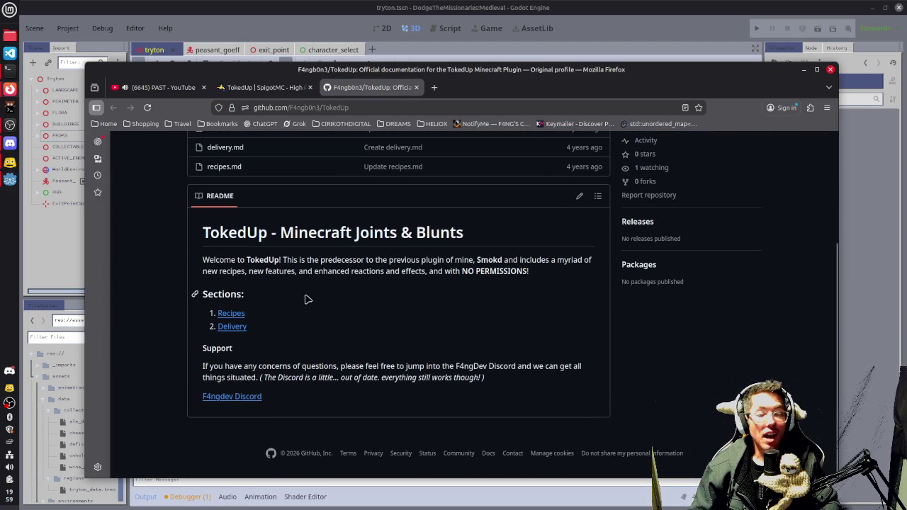
{"action": "left_click", "coordinate": [234, 313]}
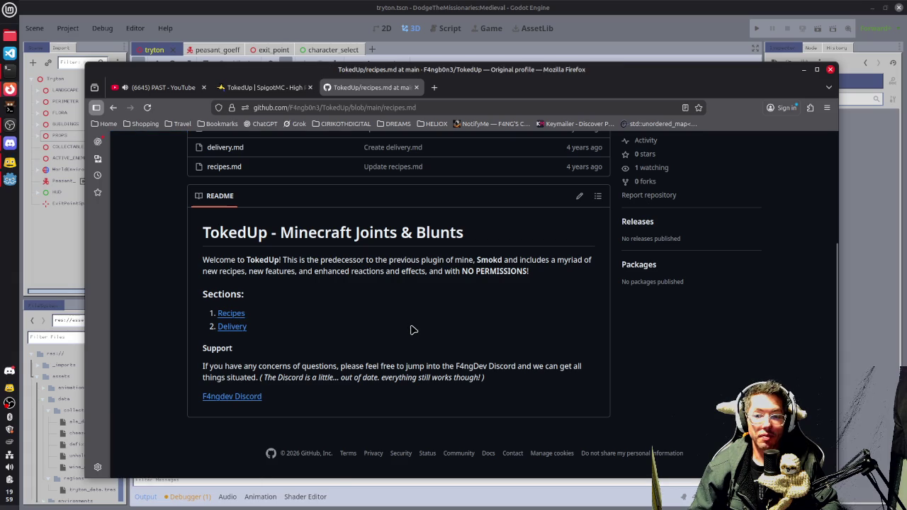
{"action": "scroll", "coordinate": [415, 327], "scroll_direction": "down", "scroll_amount": 3}
{"action": "scroll", "coordinate": [415, 324], "scroll_direction": "down", "scroll_amount": 3}
{"action": "scroll", "coordinate": [395, 312], "scroll_direction": "up", "scroll_amount": 1}
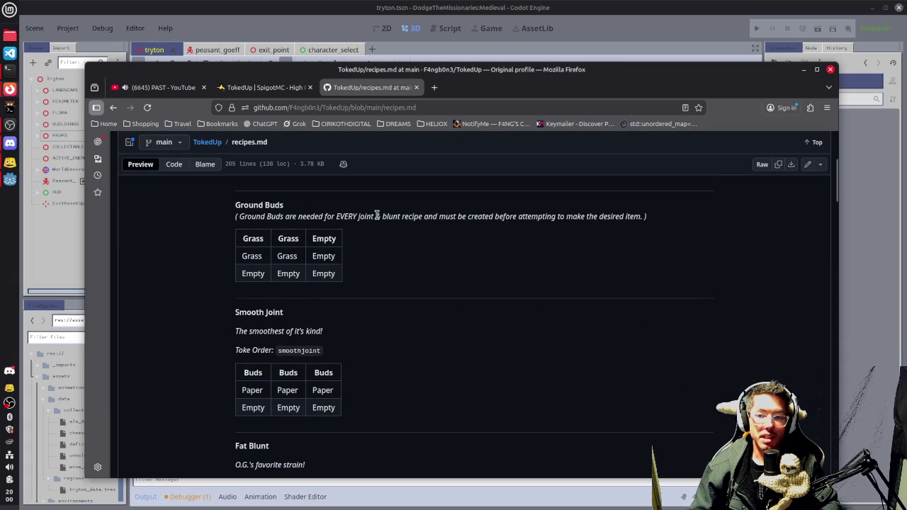
{"action": "scroll", "coordinate": [347, 283], "scroll_direction": "down", "scroll_amount": 3}
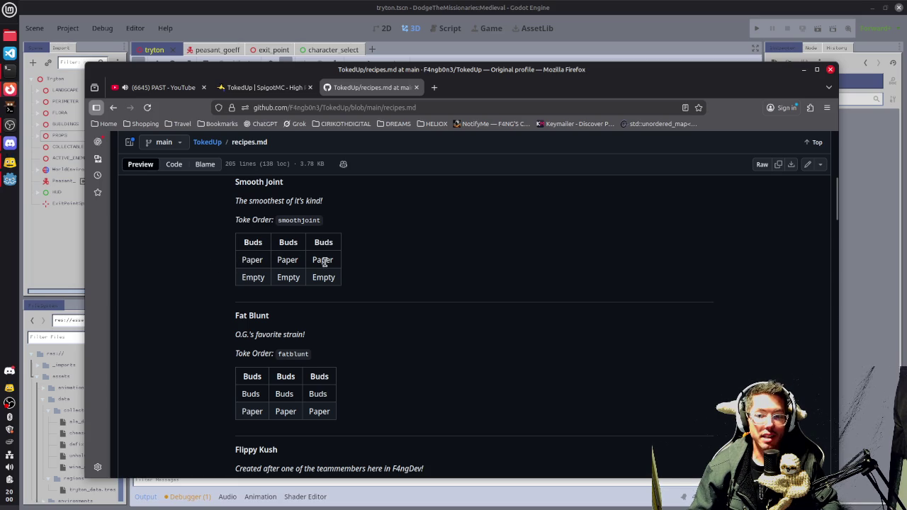
{"action": "scroll", "coordinate": [359, 261], "scroll_direction": "down", "scroll_amount": 3}
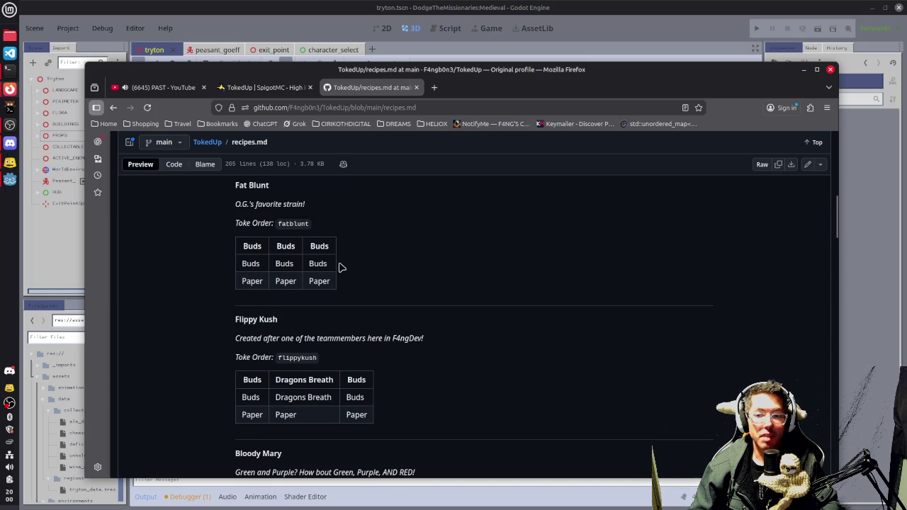
{"action": "scroll", "coordinate": [415, 280], "scroll_direction": "down", "scroll_amount": 3}
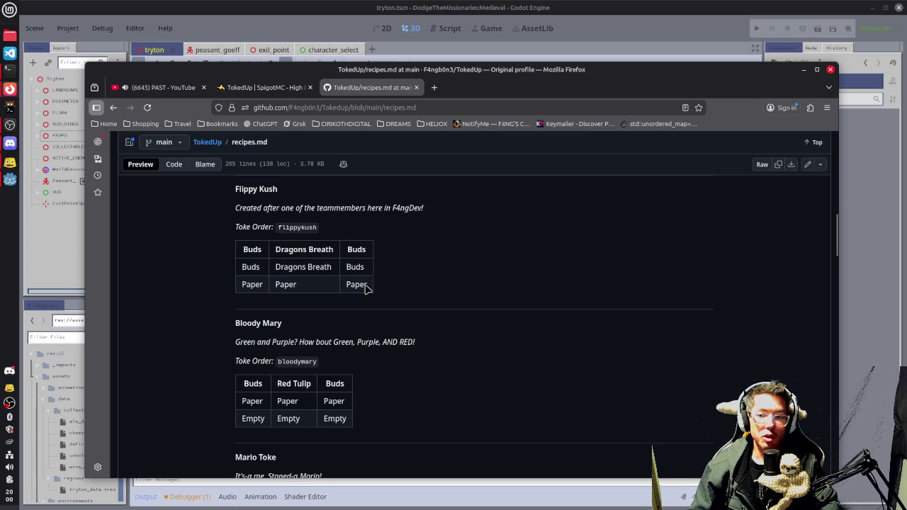
{"action": "scroll", "coordinate": [425, 280], "scroll_direction": "down", "scroll_amount": 2}
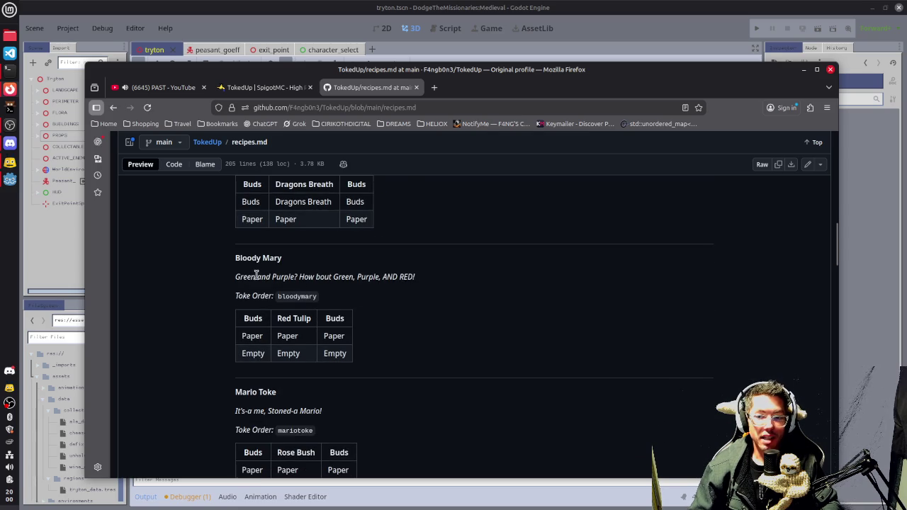
{"action": "left_click_drag", "start_coordinate": [257, 276], "coordinate": [416, 277]}
{"action": "scroll", "coordinate": [340, 381], "scroll_direction": "down", "scroll_amount": 2}
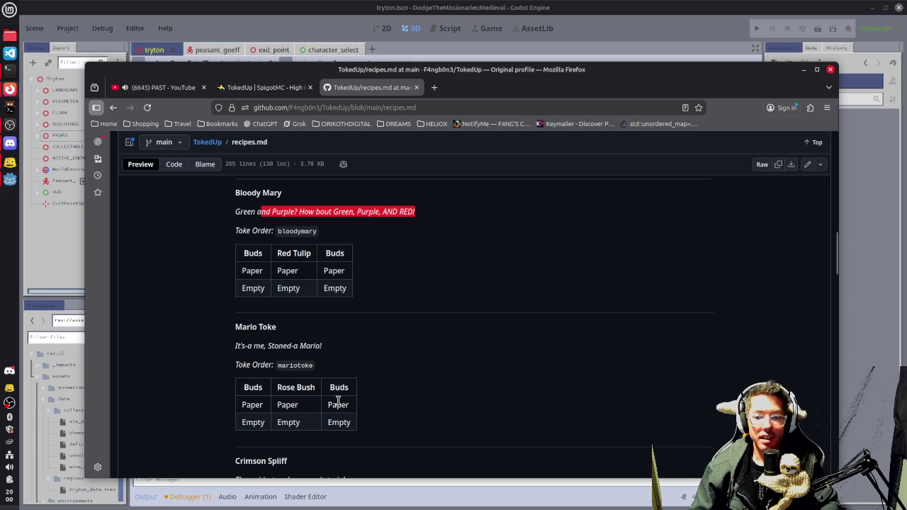
{"action": "scroll", "coordinate": [338, 397], "scroll_direction": "down", "scroll_amount": 4}
{"action": "scroll", "coordinate": [360, 383], "scroll_direction": "down", "scroll_amount": 4}
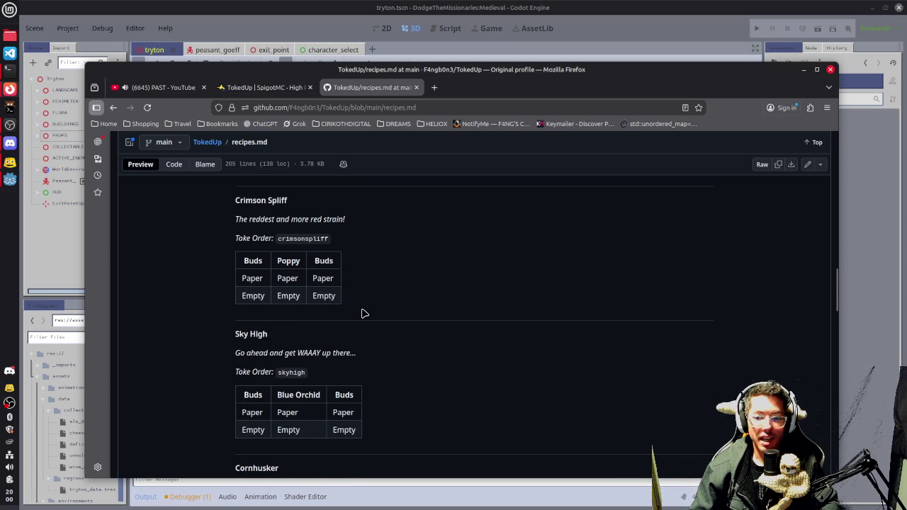
{"action": "scroll", "coordinate": [361, 315], "scroll_direction": "down", "scroll_amount": 2}
{"action": "scroll", "coordinate": [359, 319], "scroll_direction": "down", "scroll_amount": 5}
{"action": "scroll", "coordinate": [355, 330], "scroll_direction": "down", "scroll_amount": 3}
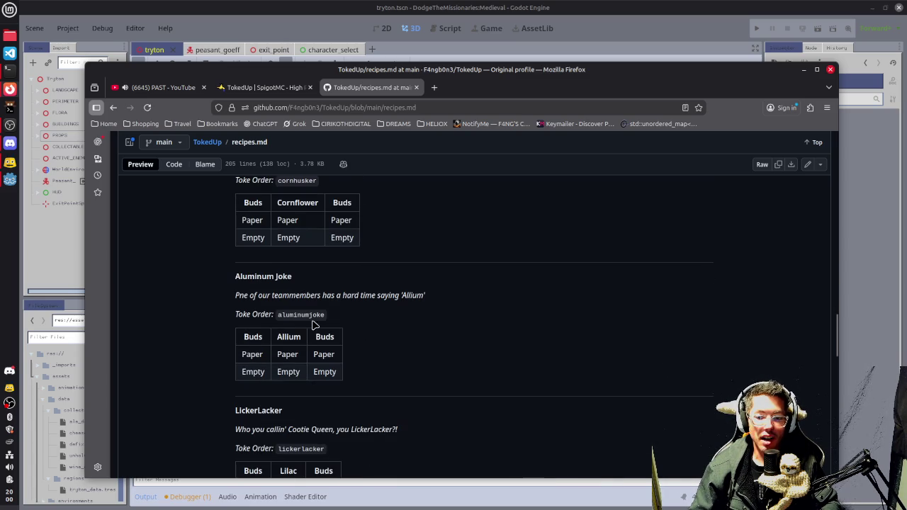
{"action": "scroll", "coordinate": [364, 330], "scroll_direction": "down", "scroll_amount": 4}
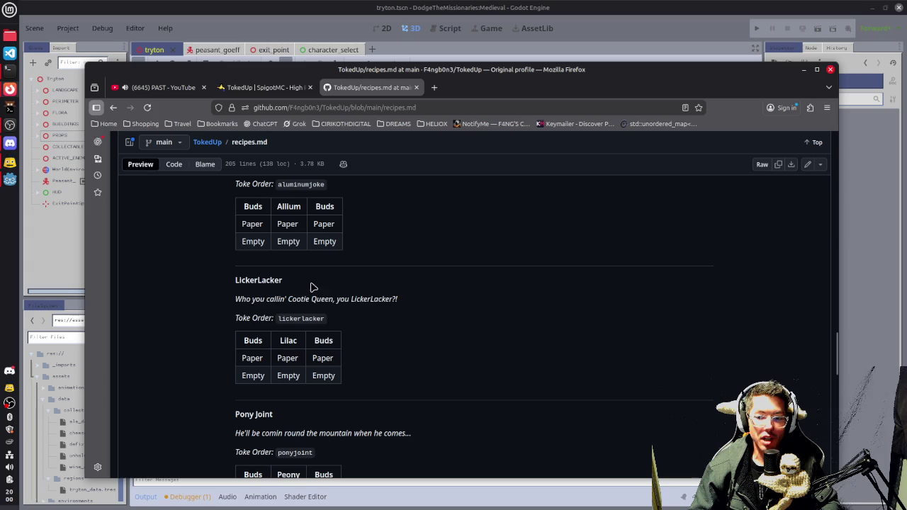
{"action": "scroll", "coordinate": [345, 320], "scroll_direction": "down", "scroll_amount": 4}
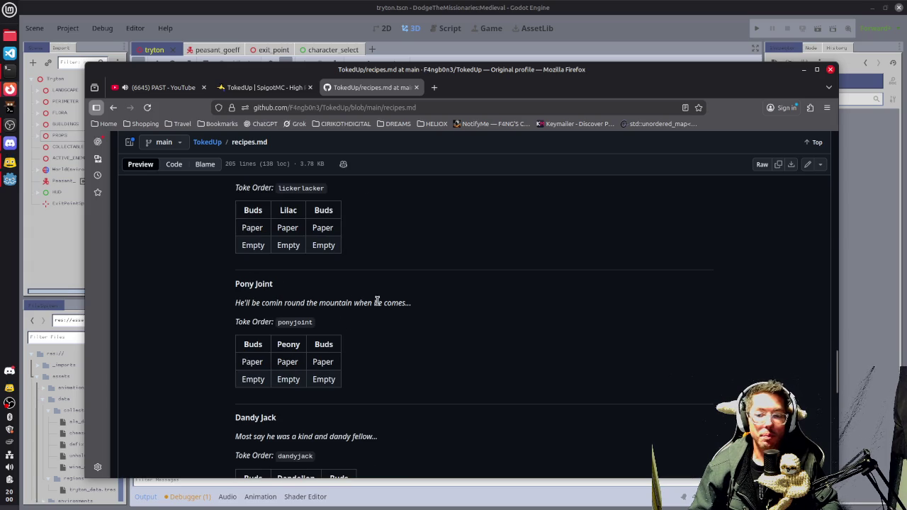
{"action": "scroll", "coordinate": [377, 300], "scroll_direction": "down", "scroll_amount": 4}
{"action": "scroll", "coordinate": [382, 314], "scroll_direction": "down", "scroll_amount": 4}
{"action": "scroll", "coordinate": [265, 333], "scroll_direction": "down", "scroll_amount": 4}
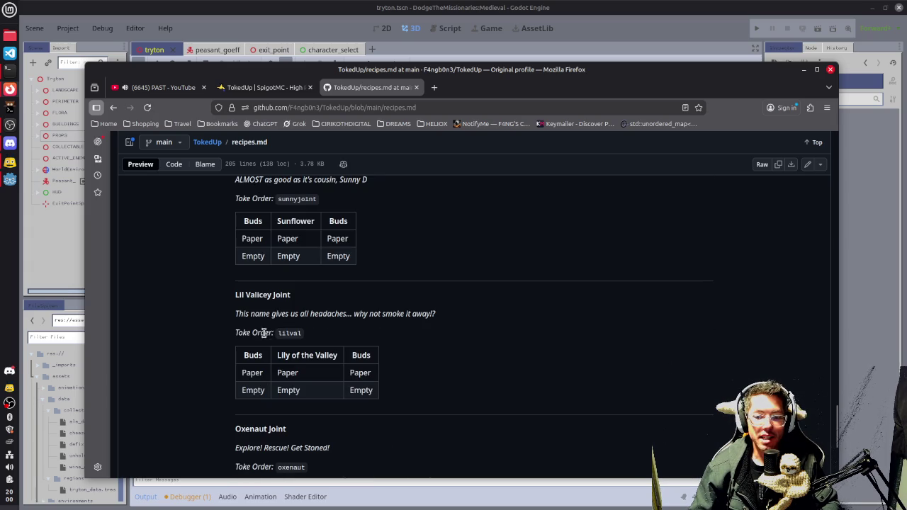
{"action": "scroll", "coordinate": [270, 312], "scroll_direction": "down", "scroll_amount": 4}
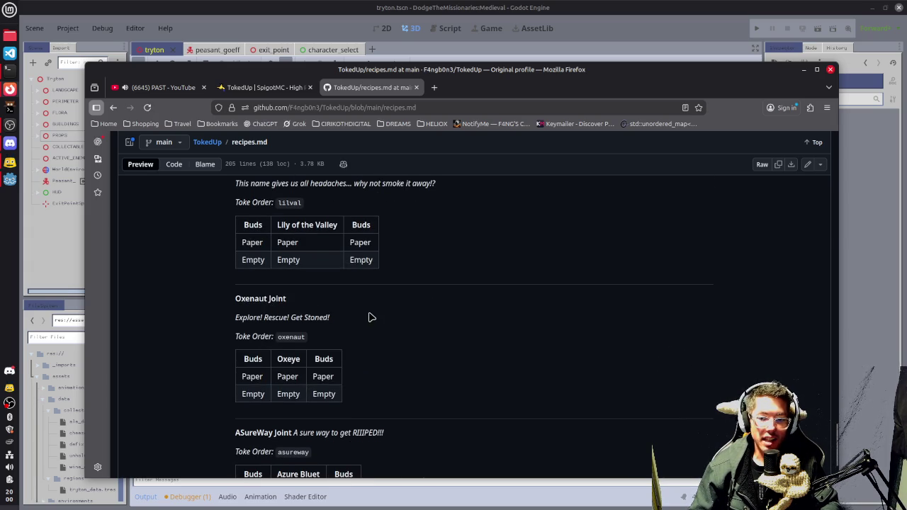
{"action": "scroll", "coordinate": [370, 317], "scroll_direction": "down", "scroll_amount": 3}
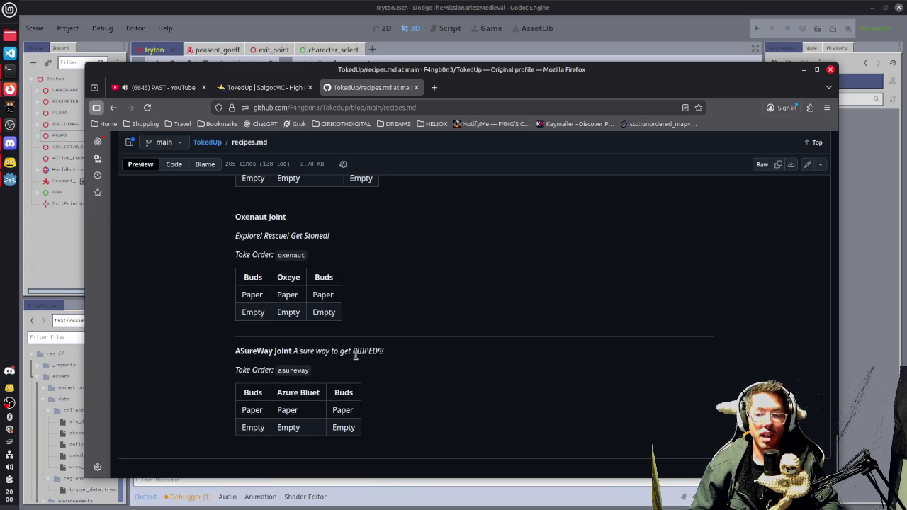
Close the GitHub documentation tab and go back to the author's SpigotMC plugin list
{"action": "scroll", "coordinate": [429, 386], "scroll_direction": "up", "scroll_amount": 20}
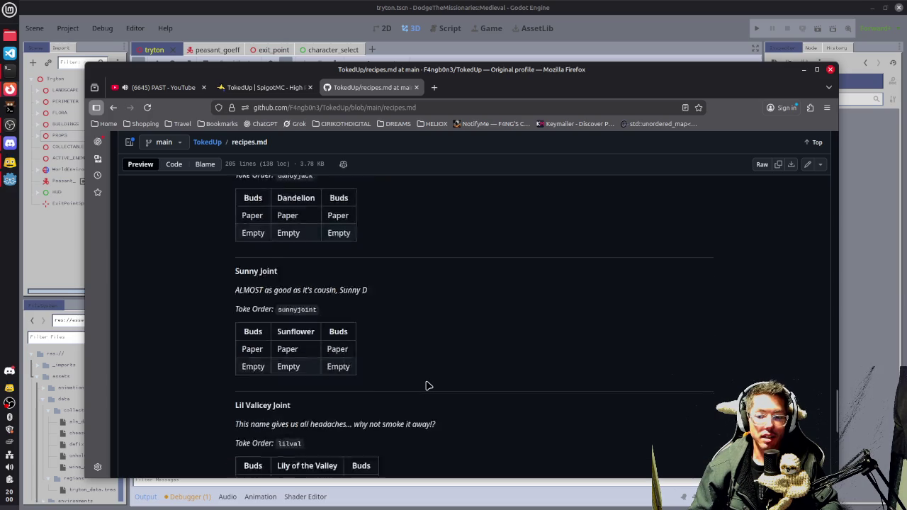
{"action": "scroll", "coordinate": [428, 385], "scroll_direction": "up", "scroll_amount": 5}
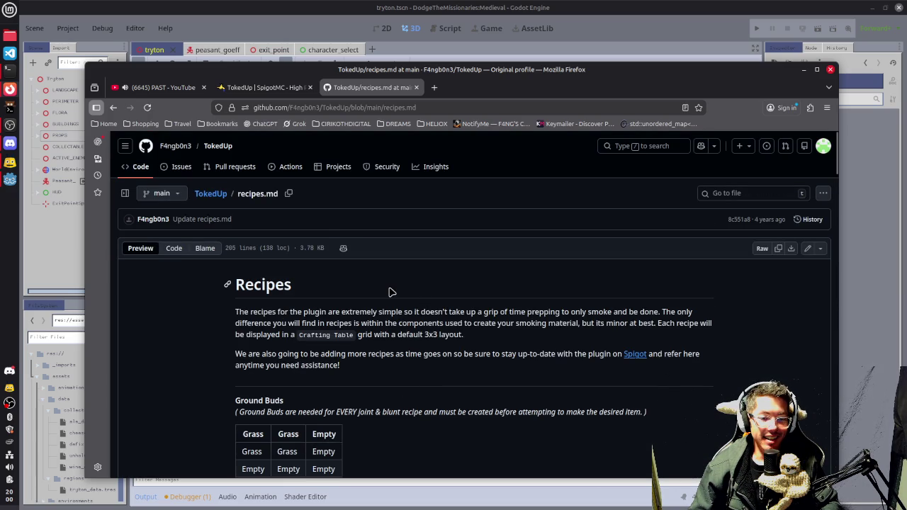
{"action": "left_click", "coordinate": [416, 87]}
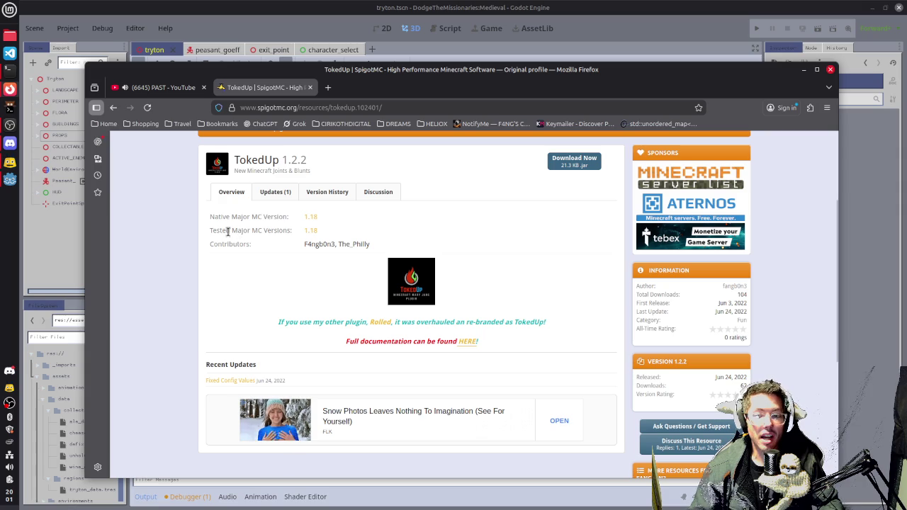
{"action": "left_click", "coordinate": [114, 107]}
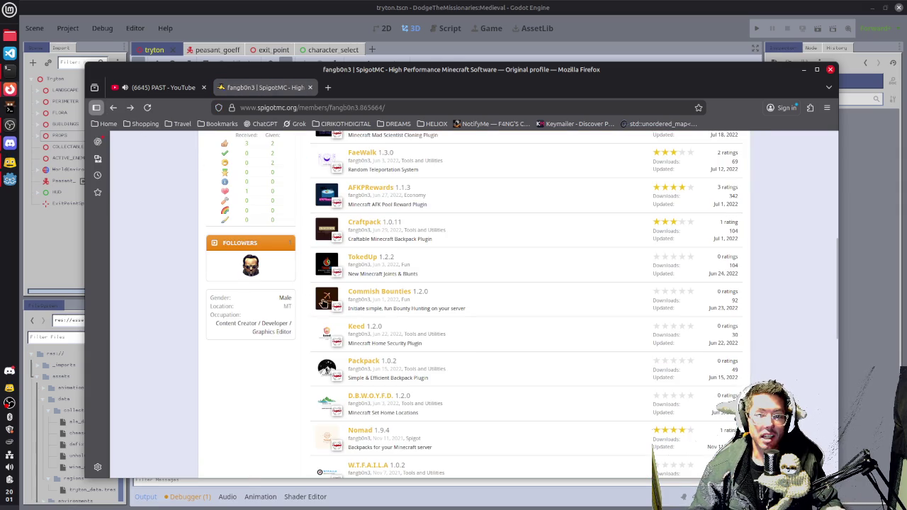
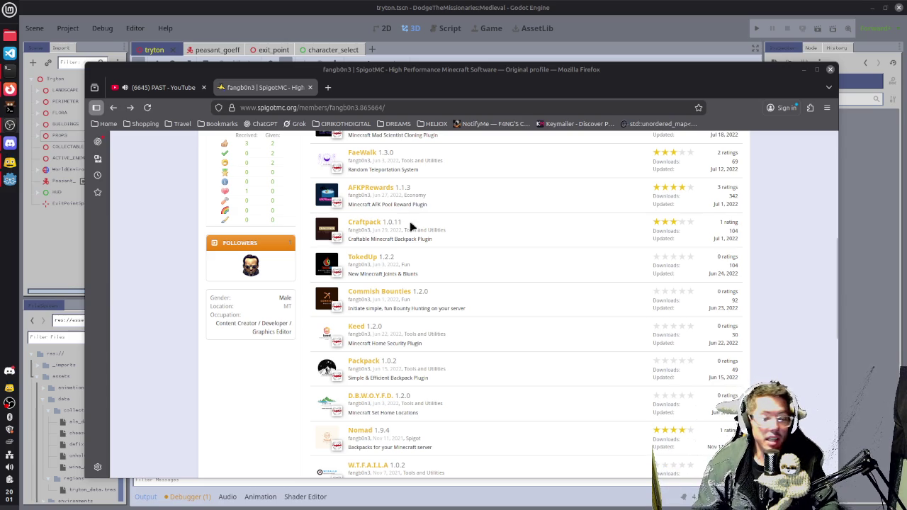
Open the Commish Bounties plugin page from the author's SpigotMC resources list
{"action": "scroll", "coordinate": [492, 317], "scroll_direction": "up", "scroll_amount": 1}
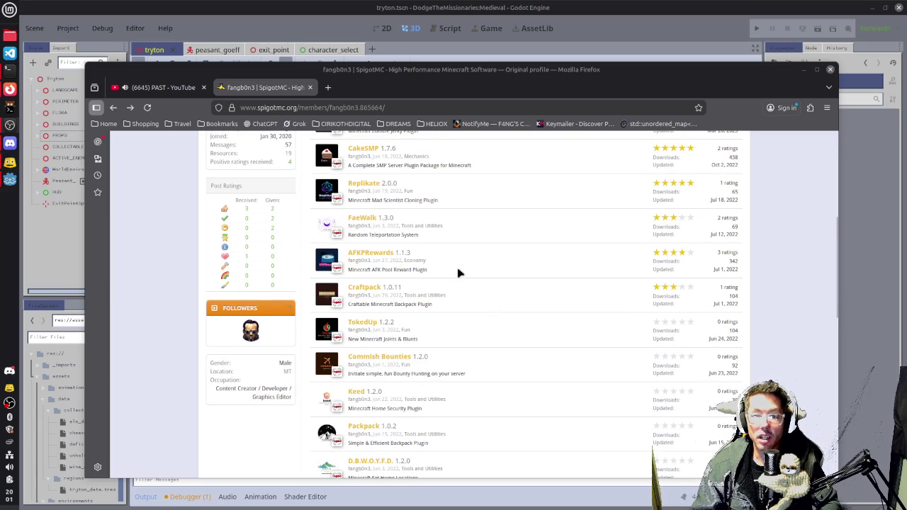
{"action": "scroll", "coordinate": [457, 273], "scroll_direction": "up", "scroll_amount": 1}
{"action": "scroll", "coordinate": [458, 273], "scroll_direction": "down", "scroll_amount": 2}
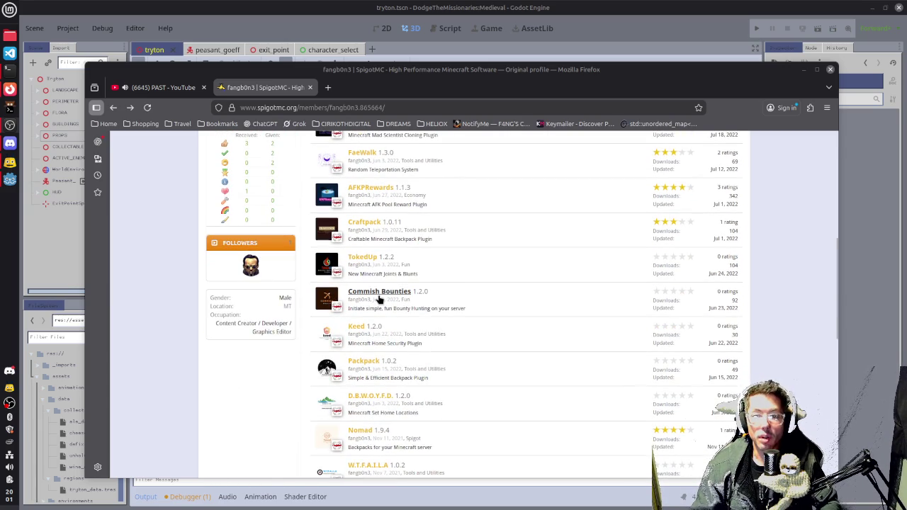
{"action": "left_click", "coordinate": [407, 292]}
{"action": "scroll", "coordinate": [462, 317], "scroll_direction": "down", "scroll_amount": 3}
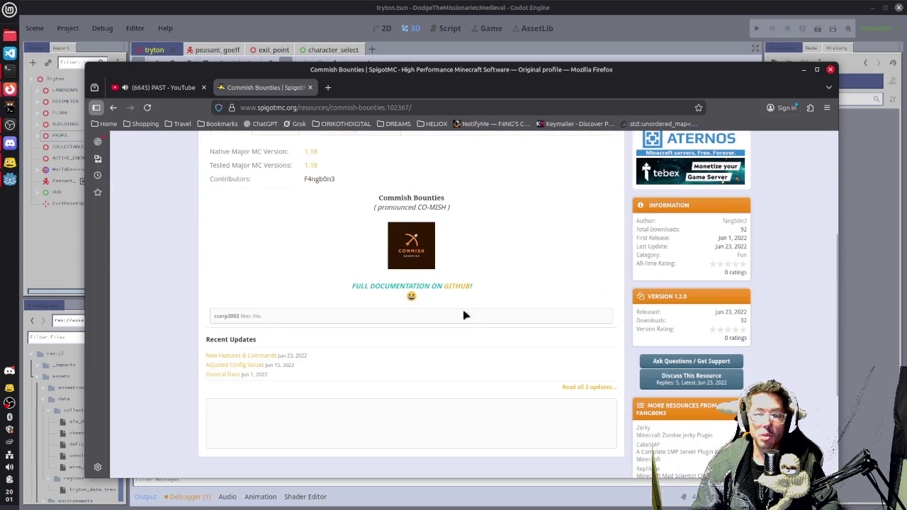
Open the plugin's GitHub documentation and read the Interactive Features page, then go back to the README
{"action": "left_click", "coordinate": [457, 286]}
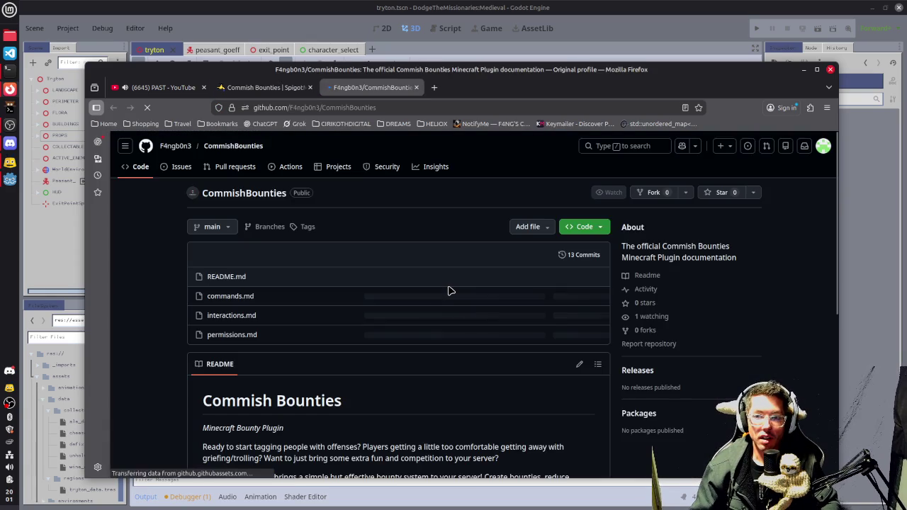
{"action": "scroll", "coordinate": [450, 290], "scroll_direction": "down", "scroll_amount": 2}
{"action": "scroll", "coordinate": [448, 290], "scroll_direction": "down", "scroll_amount": 2}
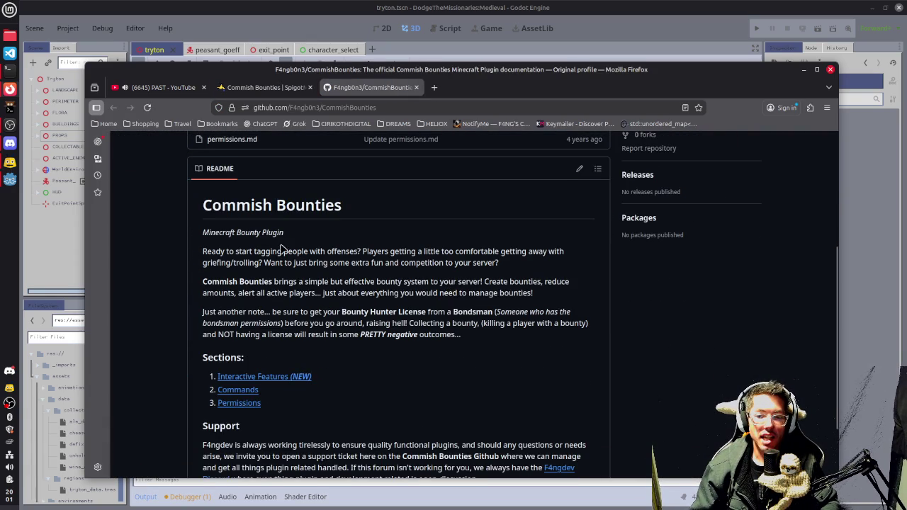
{"action": "scroll", "coordinate": [426, 259], "scroll_direction": "down", "scroll_amount": 2}
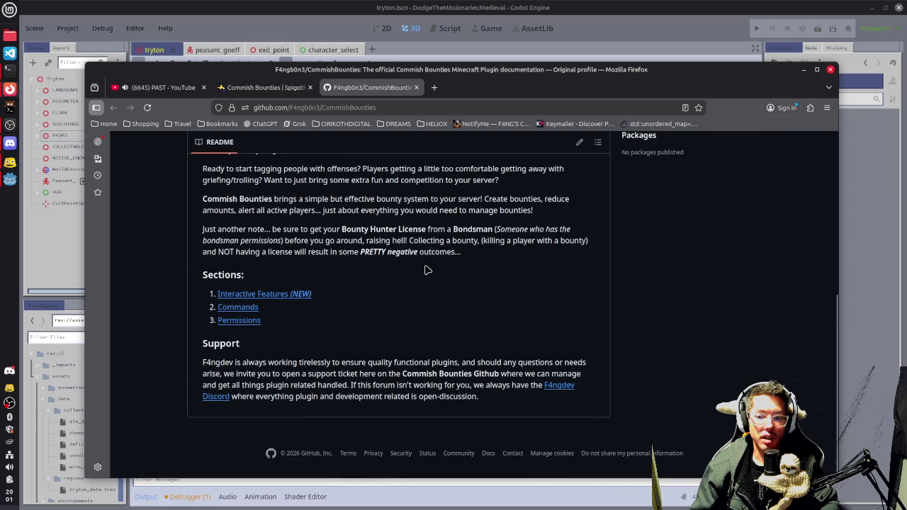
{"action": "left_click", "coordinate": [265, 296]}
{"action": "scroll", "coordinate": [360, 288], "scroll_direction": "down", "scroll_amount": 2}
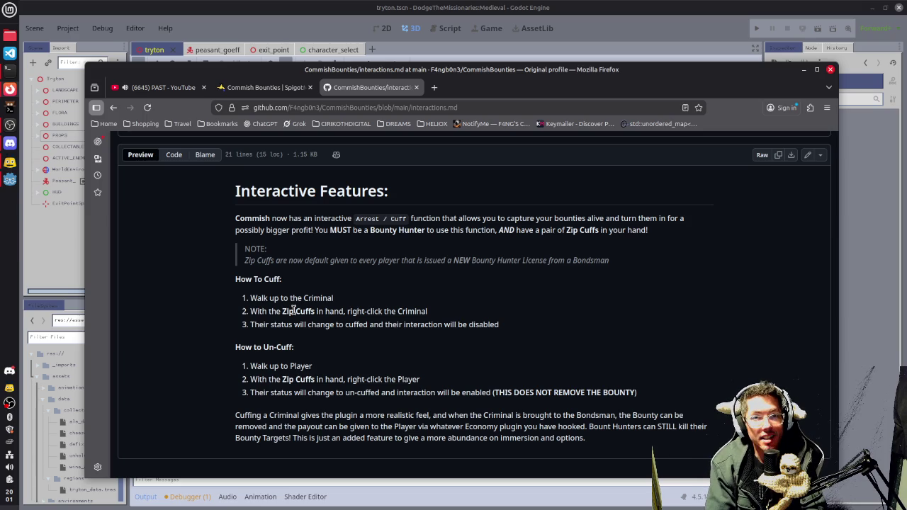
{"action": "scroll", "coordinate": [362, 326], "scroll_direction": "up", "scroll_amount": 2}
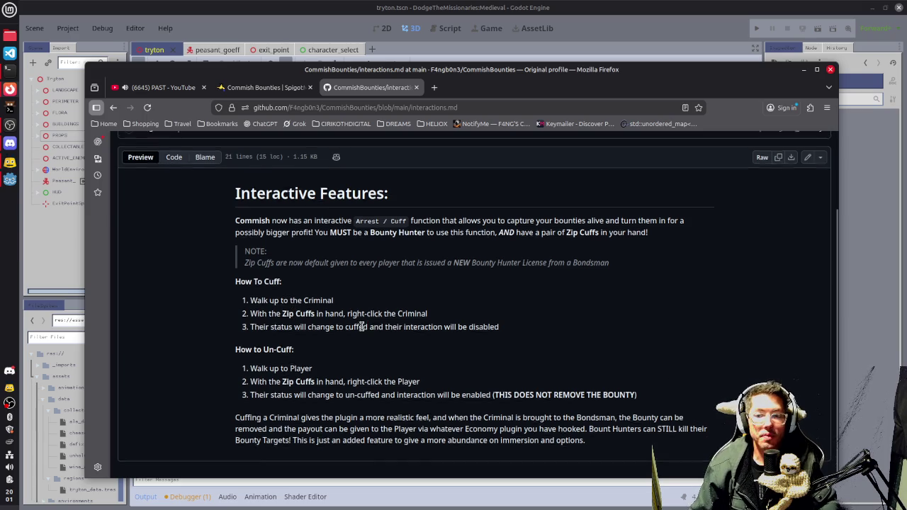
{"action": "left_click", "coordinate": [114, 107]}
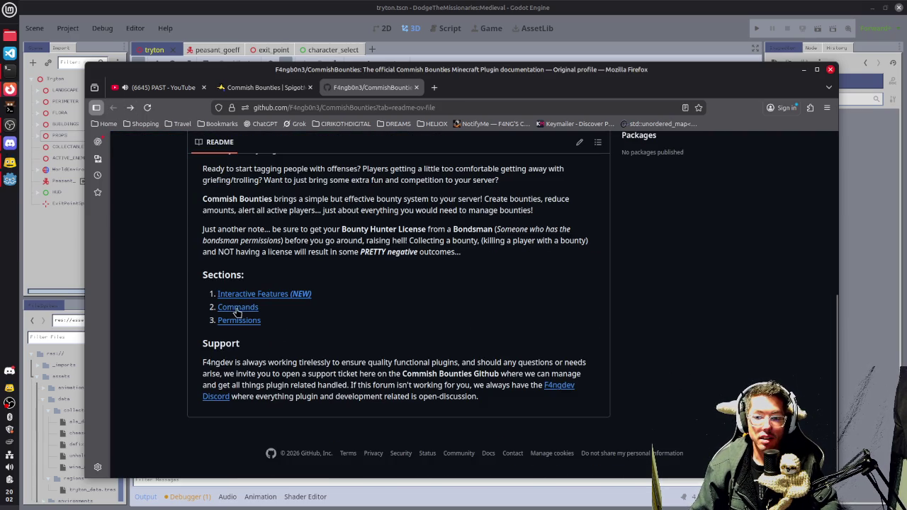
Read the Commands documentation page and go back to the README
{"action": "left_click", "coordinate": [237, 309]}
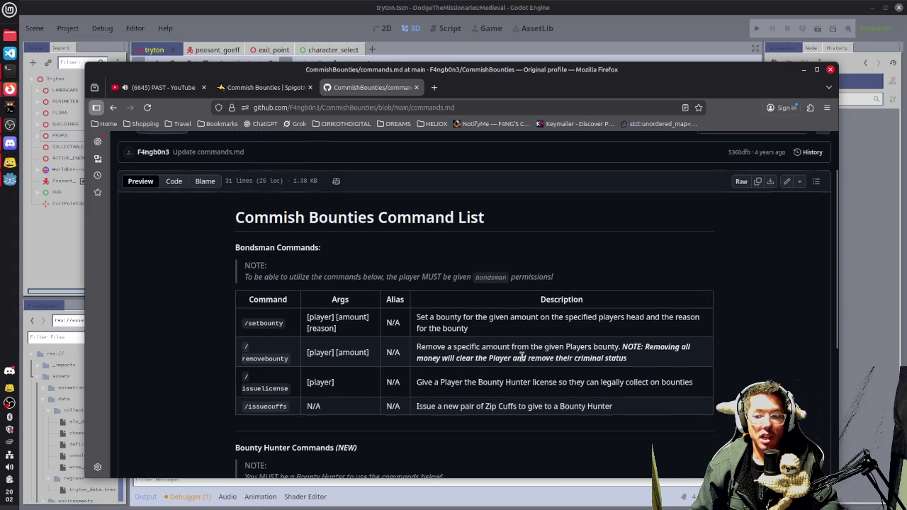
{"action": "scroll", "coordinate": [521, 356], "scroll_direction": "down", "scroll_amount": 3}
{"action": "scroll", "coordinate": [499, 306], "scroll_direction": "down", "scroll_amount": 3}
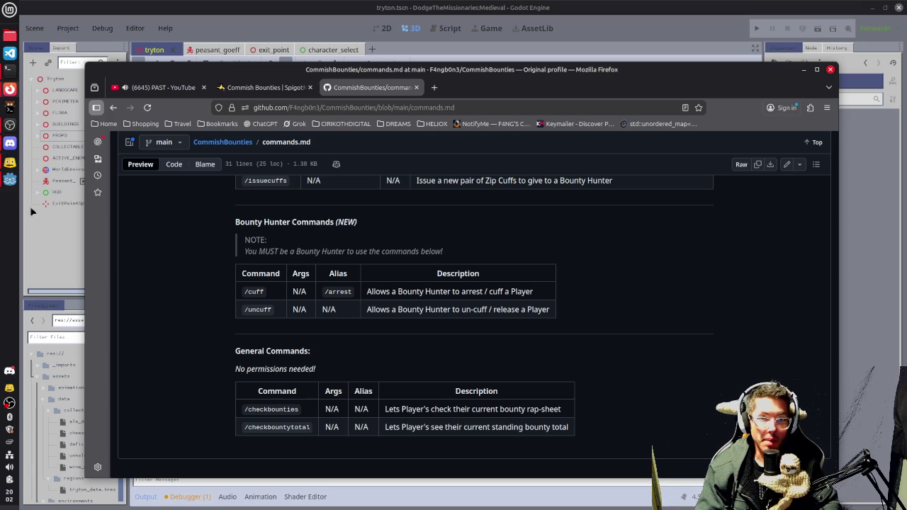
{"action": "scroll", "coordinate": [201, 321], "scroll_direction": "up", "scroll_amount": 3}
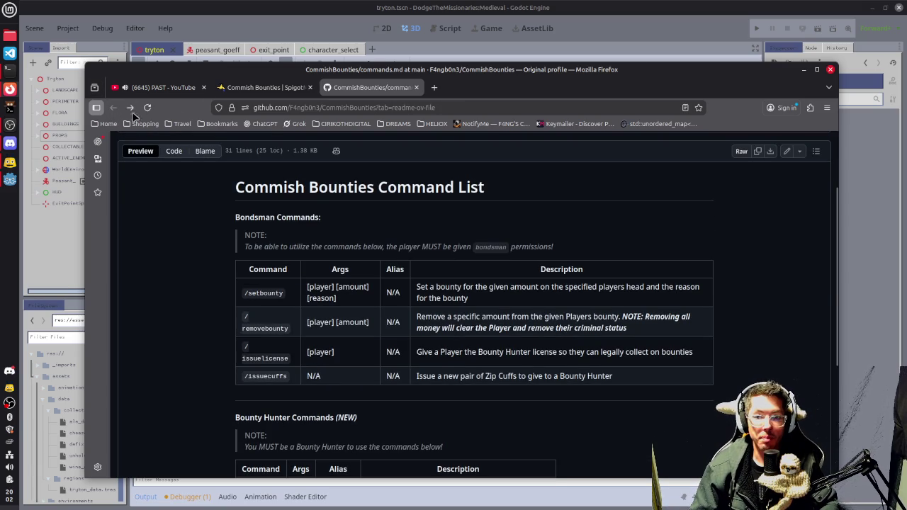
{"action": "left_click", "coordinate": [110, 107]}
Close the GitHub tab and browse the author's SpigotMC resource list
{"action": "left_click", "coordinate": [417, 87]}
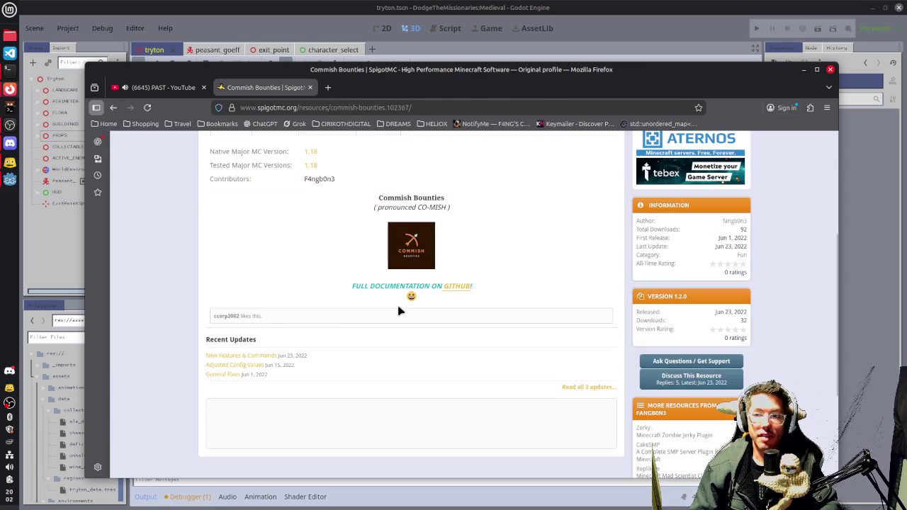
{"action": "scroll", "coordinate": [310, 307], "scroll_direction": "up", "scroll_amount": 3}
{"action": "left_click", "coordinate": [117, 108]}
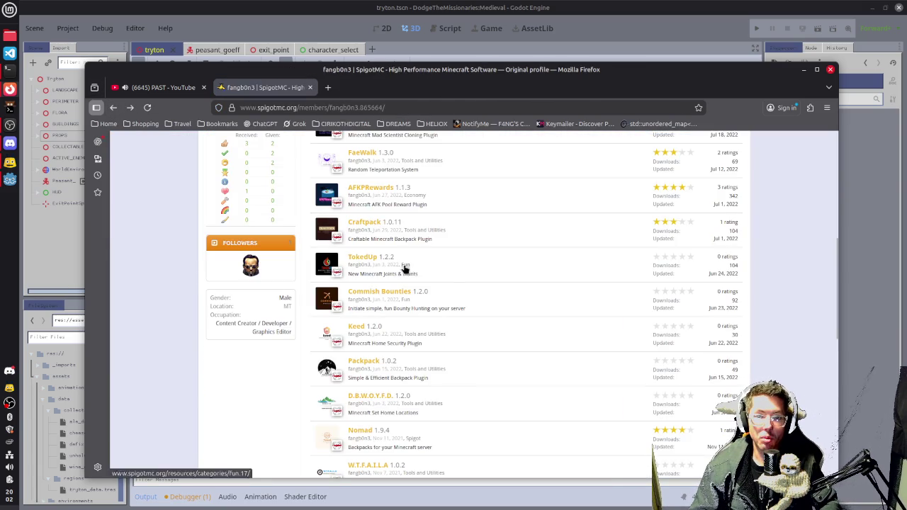
{"action": "scroll", "coordinate": [537, 324], "scroll_direction": "down", "scroll_amount": 3}
{"action": "scroll", "coordinate": [516, 330], "scroll_direction": "down", "scroll_amount": 1}
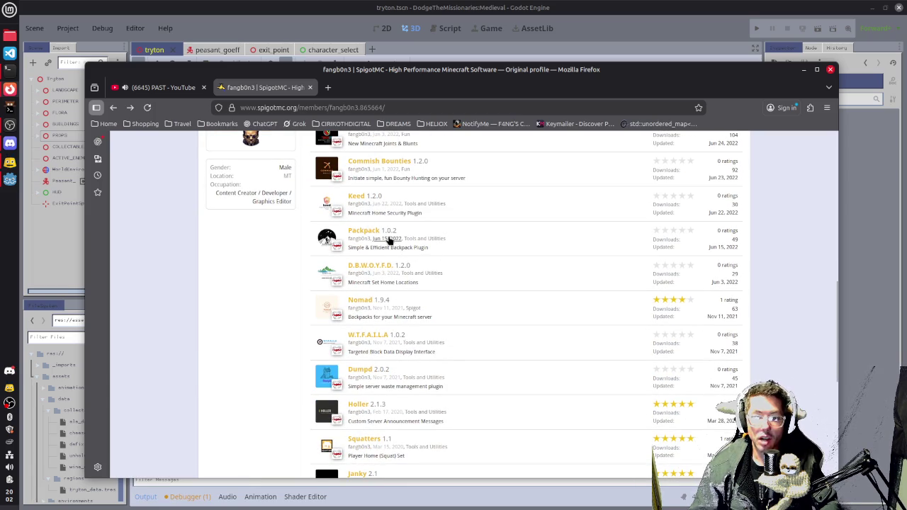
{"action": "scroll", "coordinate": [461, 276], "scroll_direction": "down", "scroll_amount": 2}
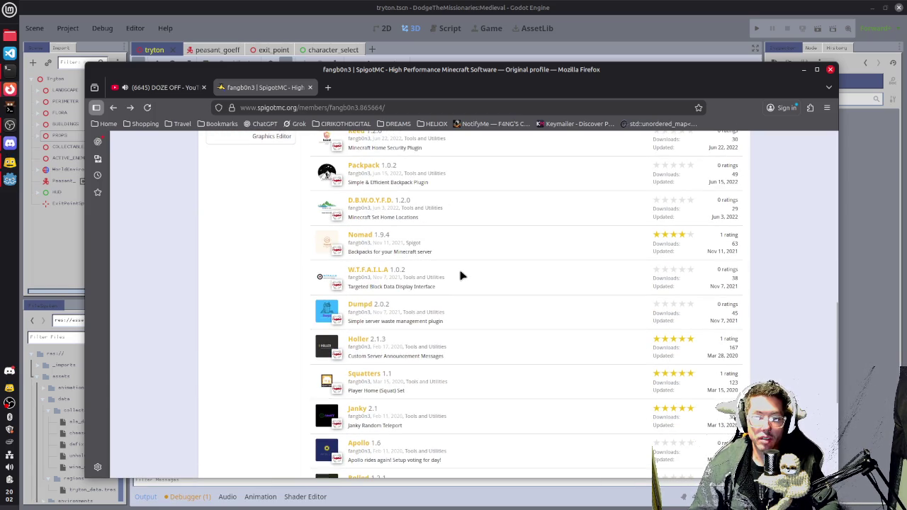
{"action": "scroll", "coordinate": [461, 275], "scroll_direction": "up", "scroll_amount": 10}
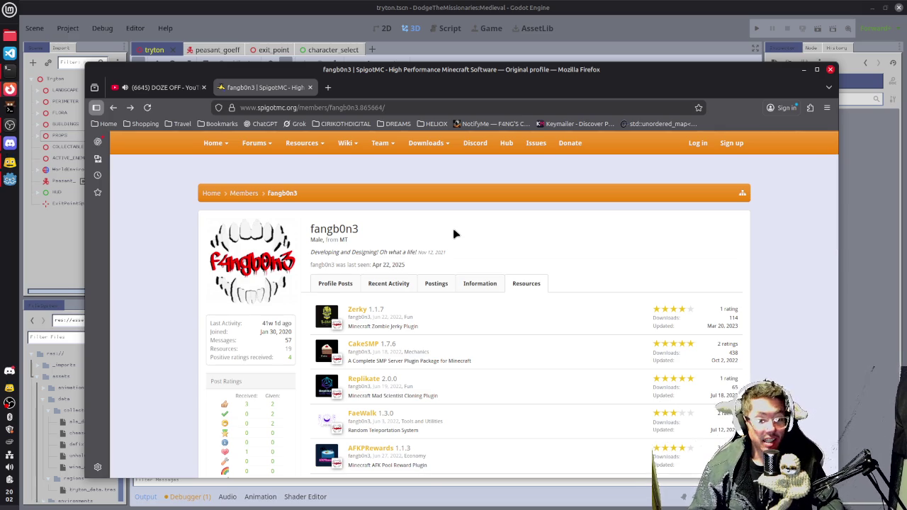
{"action": "scroll", "coordinate": [455, 234], "scroll_direction": "down", "scroll_amount": 4}
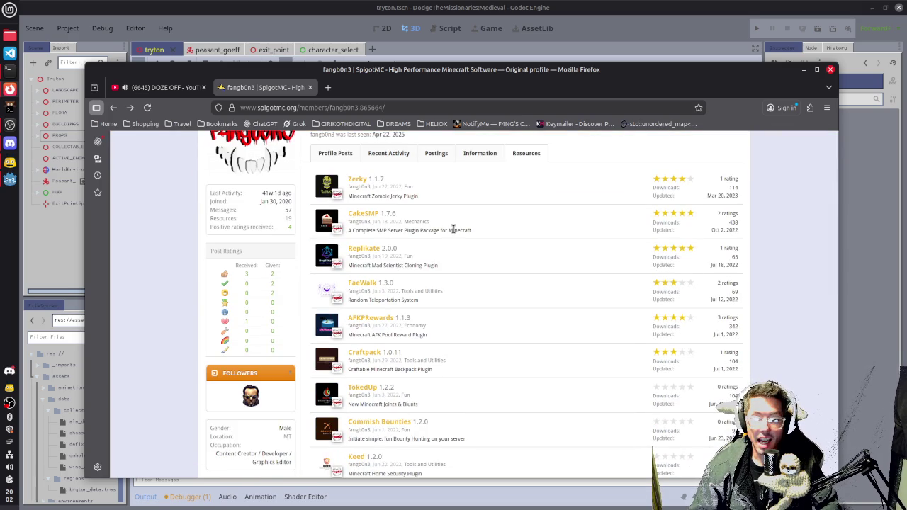
View the FaeWalk plugin page, then return to the resource list and scroll through it
{"action": "left_click", "coordinate": [353, 284]}
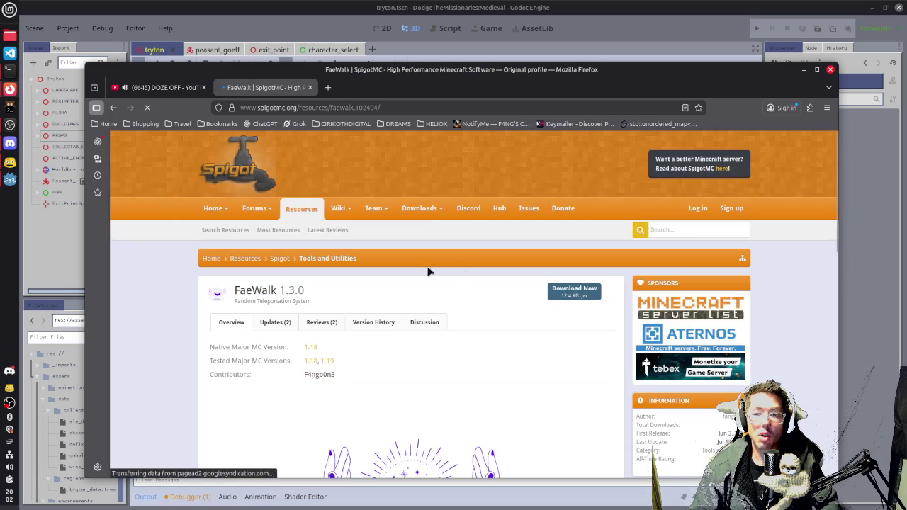
{"action": "scroll", "coordinate": [446, 305], "scroll_direction": "down", "scroll_amount": 6}
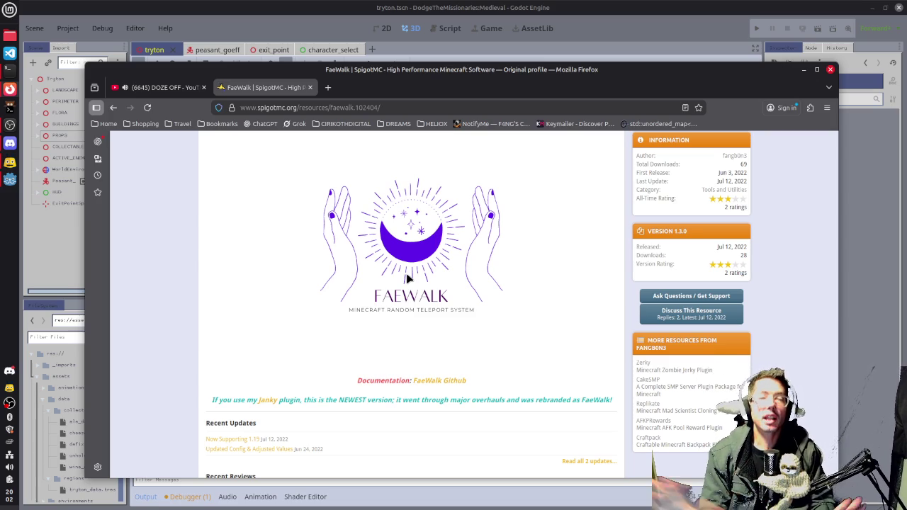
{"action": "scroll", "coordinate": [453, 351], "scroll_direction": "up", "scroll_amount": 2}
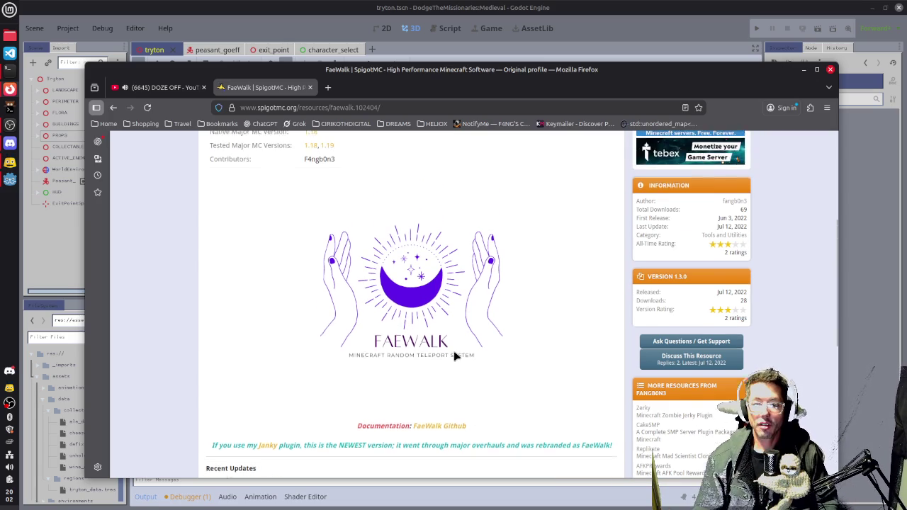
{"action": "key", "text": "alt+Left"}
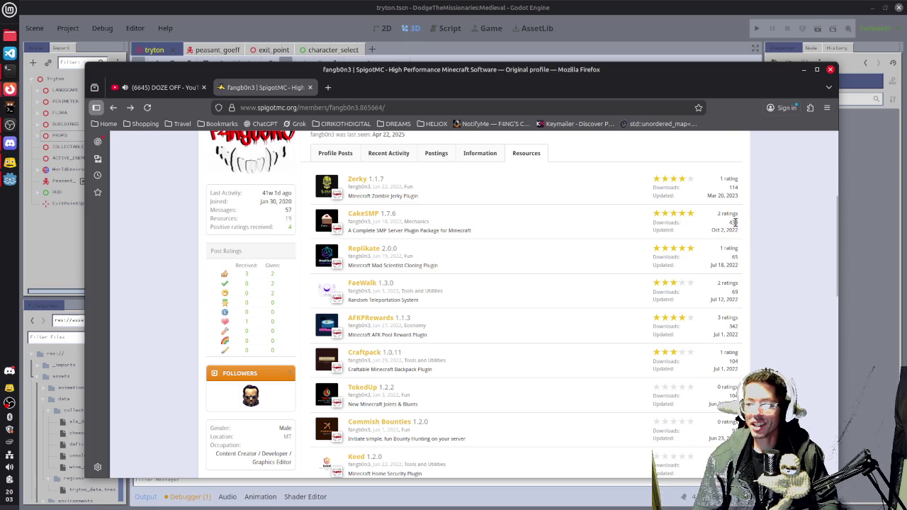
{"action": "scroll", "coordinate": [736, 223], "scroll_direction": "down", "scroll_amount": 2}
{"action": "scroll", "coordinate": [735, 222], "scroll_direction": "down", "scroll_amount": 6}
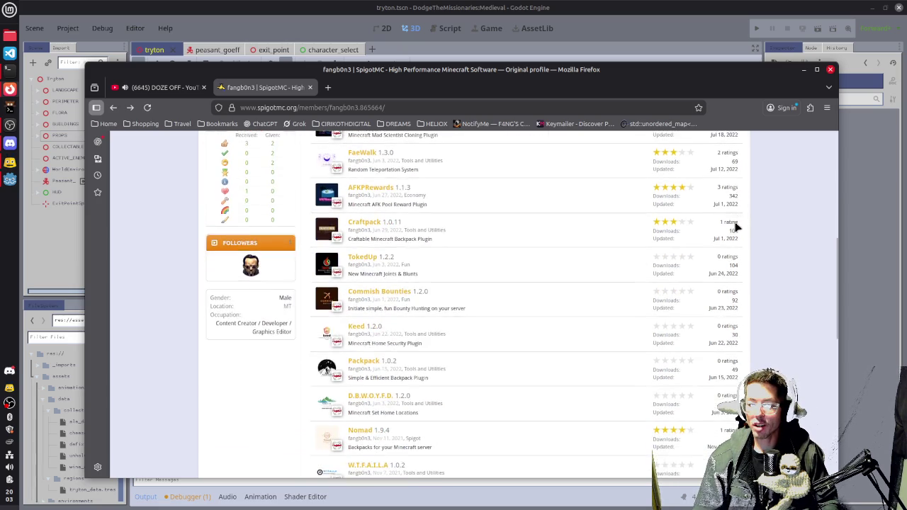
{"action": "scroll", "coordinate": [735, 226], "scroll_direction": "down", "scroll_amount": 4}
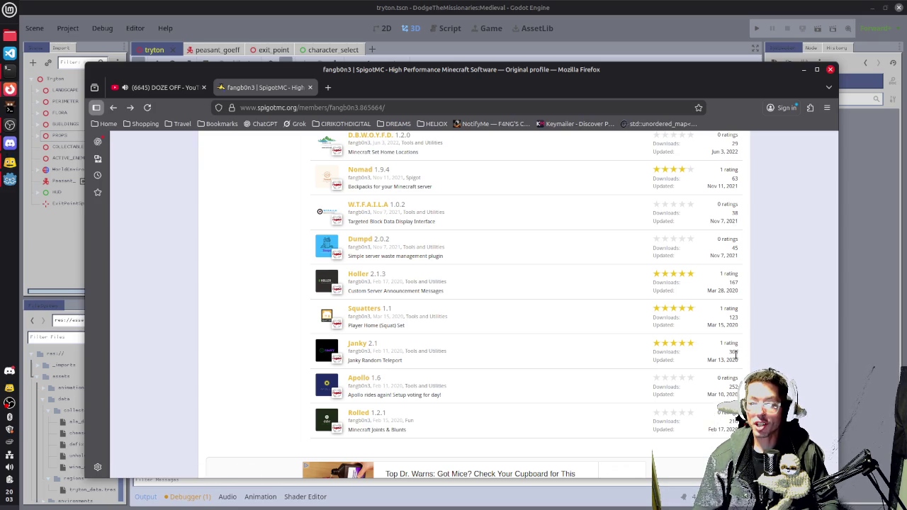
{"action": "scroll", "coordinate": [735, 354], "scroll_direction": "up", "scroll_amount": 5}
Switch from Firefox back to the Godot tryton town scene with Alt+Tab
{"action": "key", "text": "alt+Tab"}
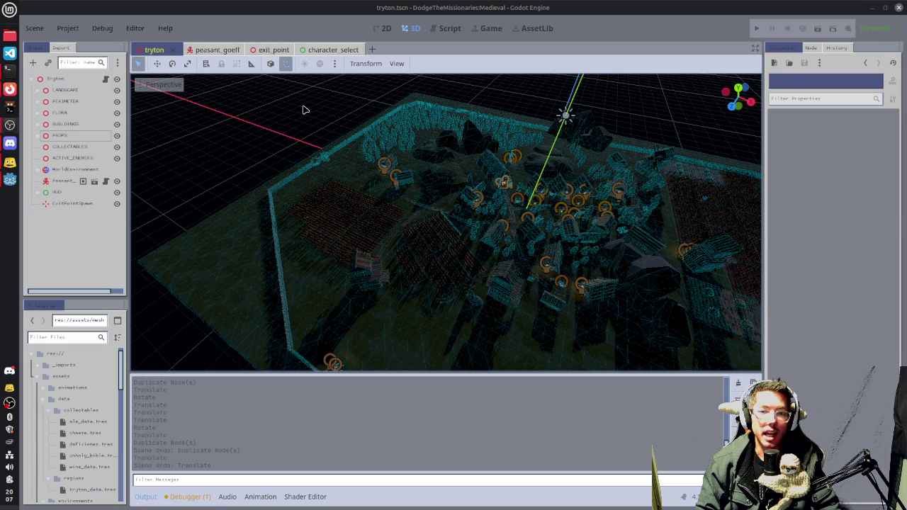
Bring up YouTube, skip the ad before HALLOWED SIDE, and minimize Firefox
{"action": "left_click", "coordinate": [91, 119]}
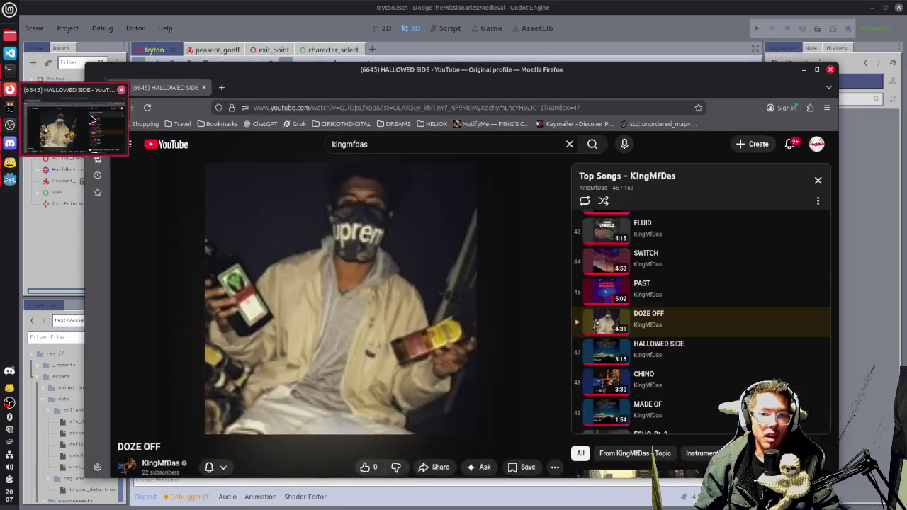
{"action": "left_click", "coordinate": [533, 371]}
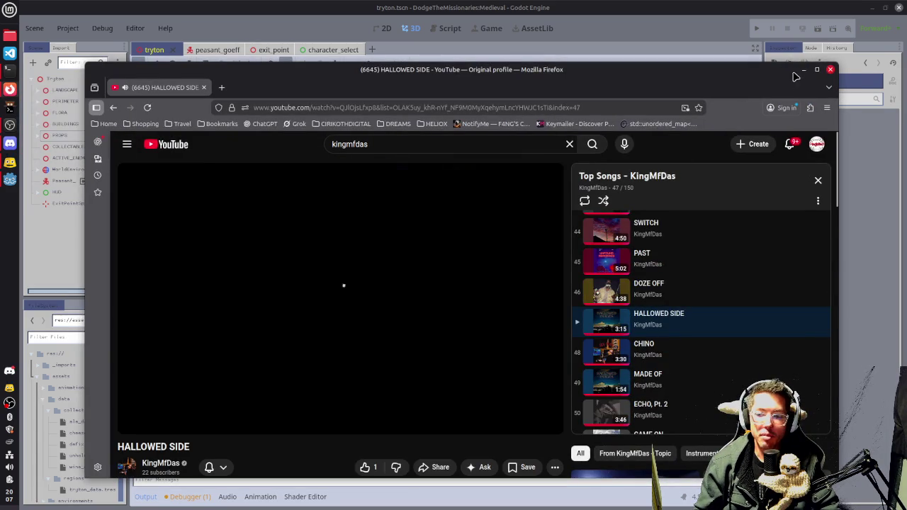
{"action": "left_click", "coordinate": [803, 69]}
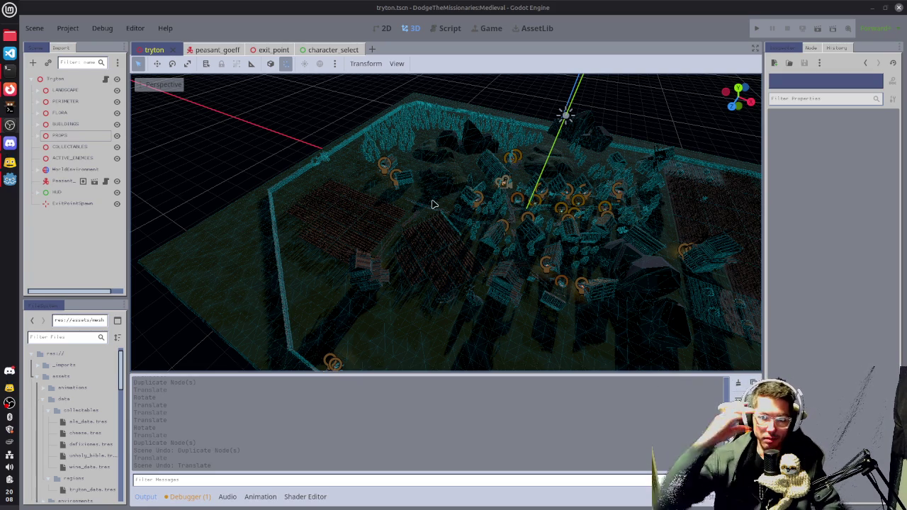
In Top Orthogonal view, zoom to the grove by the wall and box-select 21 trees
{"action": "mouse_move", "coordinate": [431, 202]}
{"action": "left_mouse_down"}
{"action": "mouse_move", "coordinate": [512, 309]}
{"action": "mouse_move", "coordinate": [556, 214]}
{"action": "left_mouse_up"}
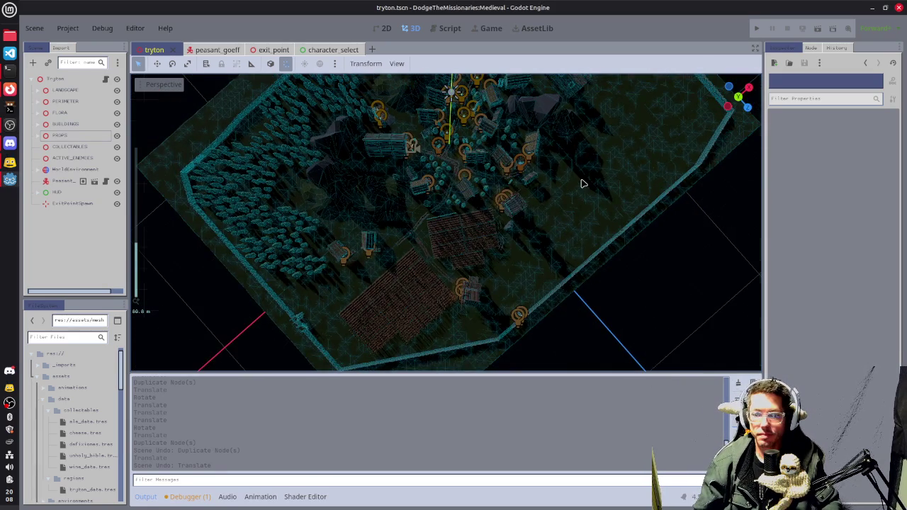
{"action": "key", "text": "KP_7"}
{"action": "mouse_move", "coordinate": [471, 184]}
{"action": "left_mouse_down"}
{"action": "mouse_move", "coordinate": [419, 259]}
{"action": "mouse_move", "coordinate": [357, 255]}
{"action": "mouse_move", "coordinate": [446, 211]}
{"action": "mouse_move", "coordinate": [406, 248]}
{"action": "left_mouse_up"}
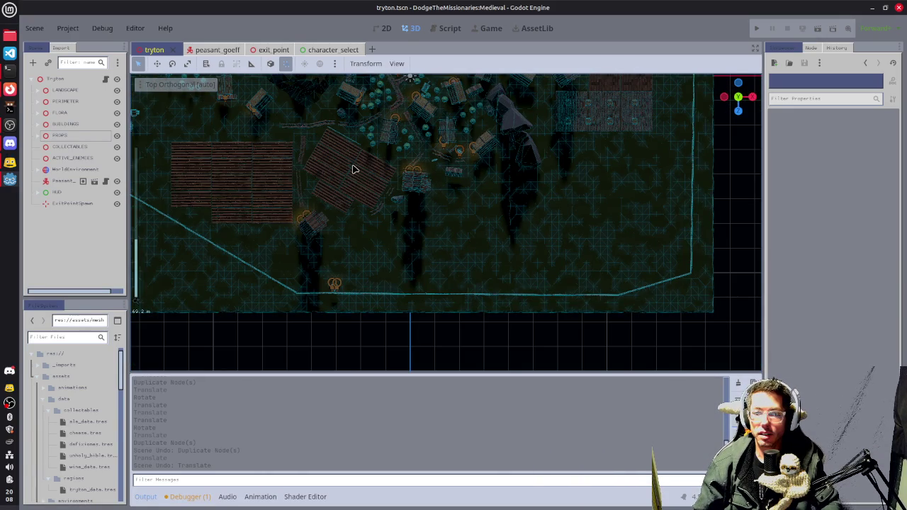
{"action": "mouse_move", "coordinate": [359, 223]}
{"action": "left_mouse_down"}
{"action": "mouse_move", "coordinate": [430, 229]}
{"action": "mouse_move", "coordinate": [433, 241]}
{"action": "left_mouse_up"}
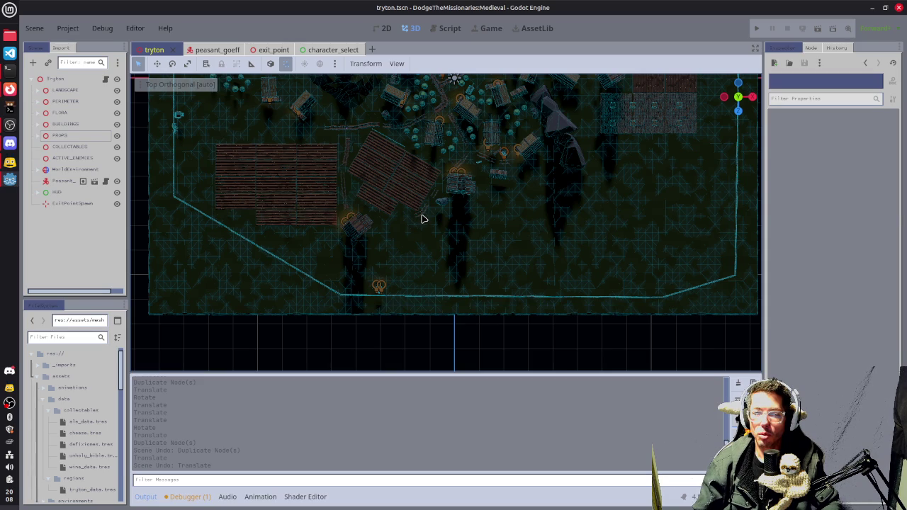
{"action": "mouse_move", "coordinate": [382, 168]}
{"action": "left_mouse_down"}
{"action": "mouse_move", "coordinate": [502, 253]}
{"action": "mouse_move", "coordinate": [591, 297]}
{"action": "left_mouse_up"}
{"action": "scroll", "coordinate": [352, 183], "scroll_direction": "up", "scroll_amount": 8}
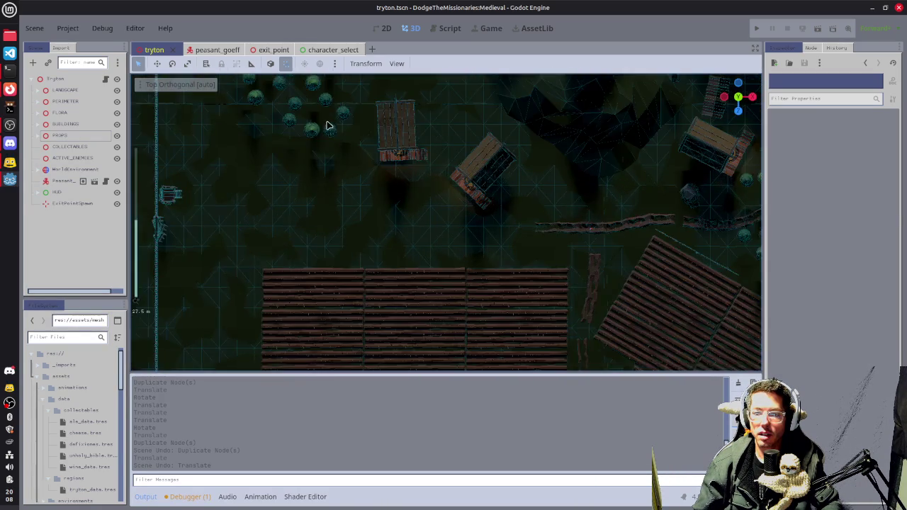
{"action": "mouse_move", "coordinate": [328, 125]}
{"action": "left_mouse_down"}
{"action": "mouse_move", "coordinate": [611, 312]}
{"action": "mouse_move", "coordinate": [560, 284]}
{"action": "left_mouse_up"}
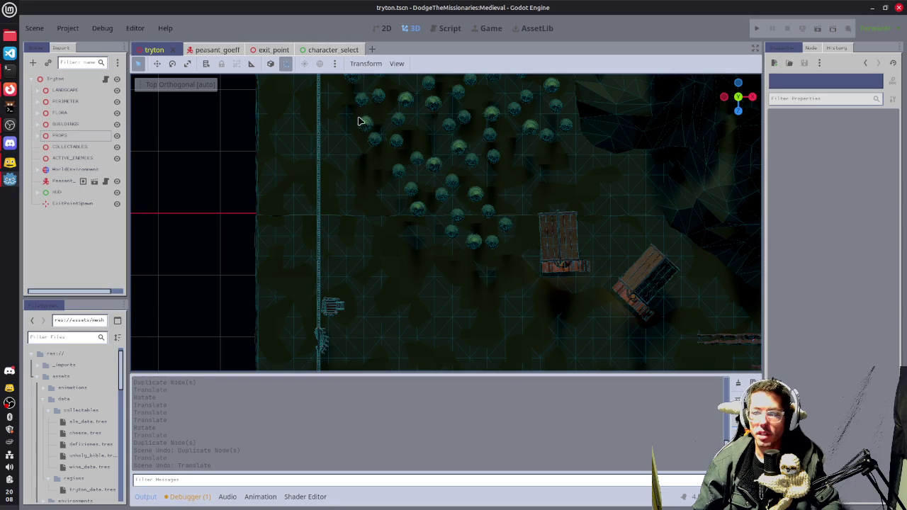
{"action": "mouse_move", "coordinate": [357, 113]}
{"action": "left_mouse_down"}
{"action": "mouse_move", "coordinate": [479, 216]}
{"action": "mouse_move", "coordinate": [513, 272]}
{"action": "left_mouse_up"}
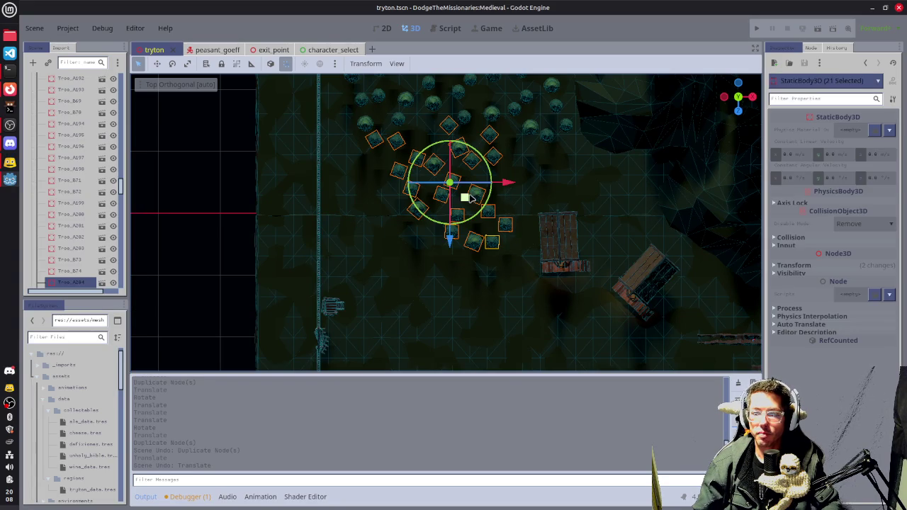
Duplicate the 21 trees and move the copies below and left of the grove
{"action": "key", "text": "ctrl+d"}
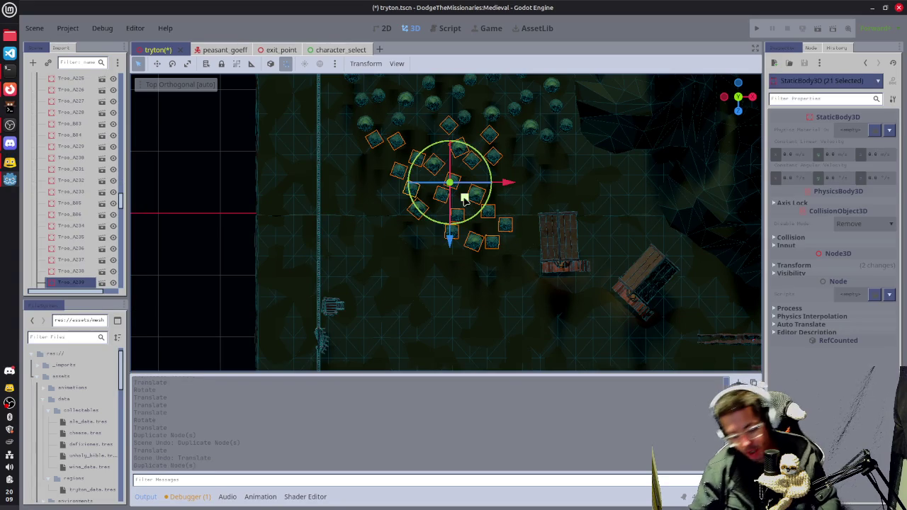
{"action": "mouse_move", "coordinate": [465, 198]}
{"action": "left_mouse_down"}
{"action": "mouse_move", "coordinate": [419, 293]}
{"action": "mouse_move", "coordinate": [421, 273]}
{"action": "mouse_move", "coordinate": [429, 295]}
{"action": "mouse_move", "coordinate": [481, 312]}
{"action": "mouse_move", "coordinate": [458, 301]}
{"action": "mouse_move", "coordinate": [462, 321]}
{"action": "mouse_move", "coordinate": [457, 239]}
{"action": "mouse_move", "coordinate": [471, 283]}
{"action": "mouse_move", "coordinate": [426, 303]}
{"action": "mouse_move", "coordinate": [422, 282]}
{"action": "left_mouse_up"}
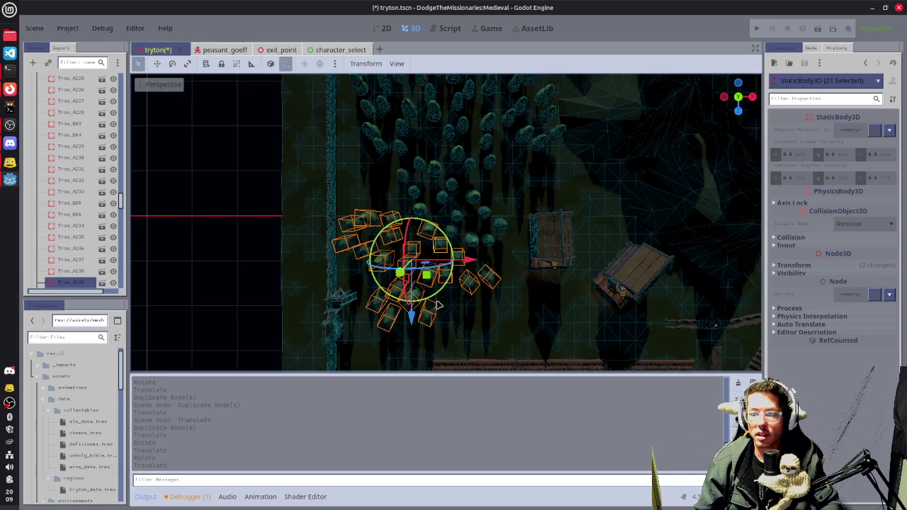
{"action": "key", "text": "KP_7"}
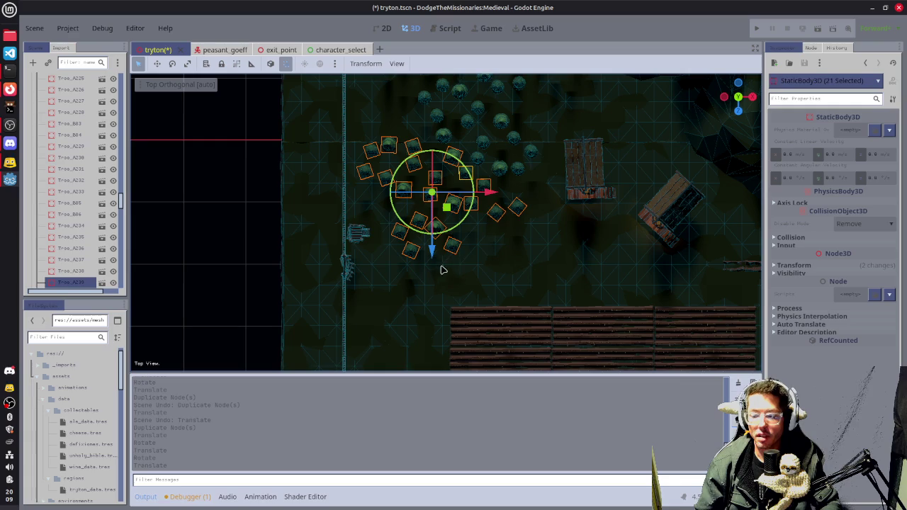
Select the stray tree Tree_A243 at the grove's edge
{"action": "left_click", "coordinate": [386, 223]}
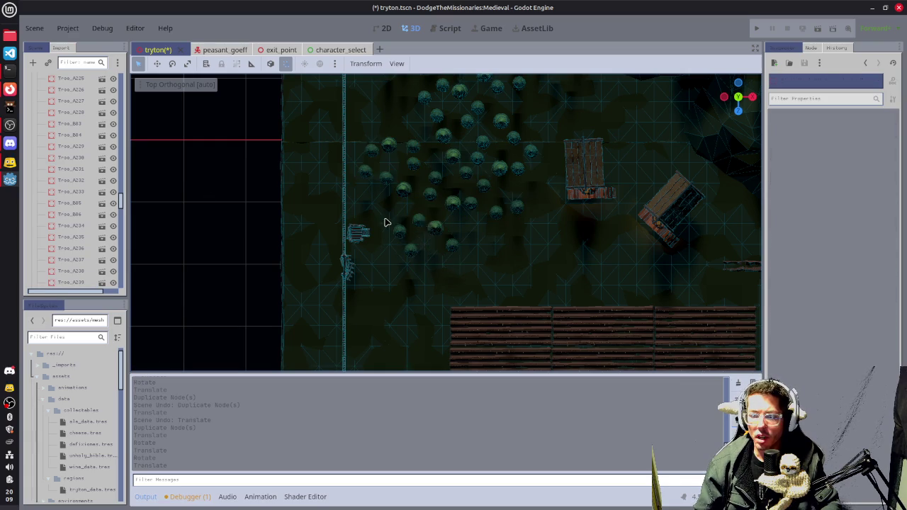
{"action": "left_click", "coordinate": [413, 254]}
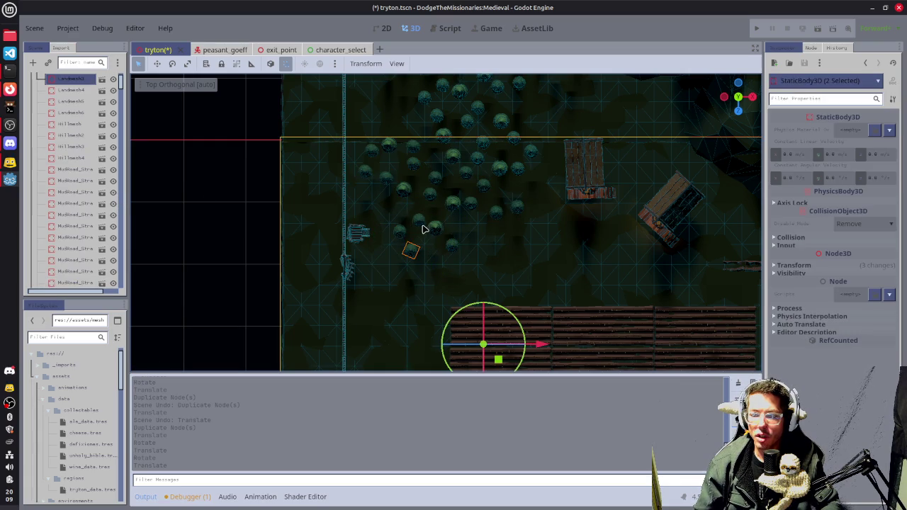
{"action": "left_click", "coordinate": [416, 228], "text": "shift"}
{"action": "left_click", "coordinate": [218, 215]}
{"action": "left_click", "coordinate": [407, 238]}
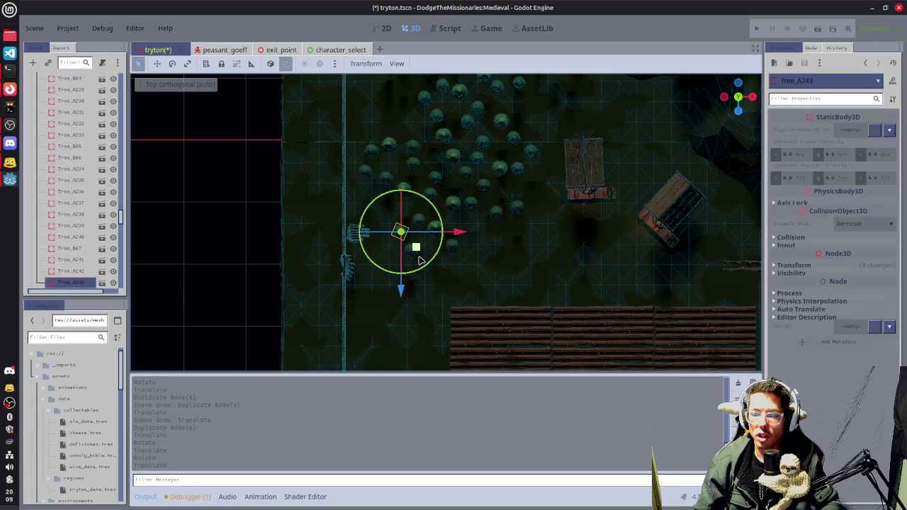
{"action": "scroll", "coordinate": [376, 293], "scroll_direction": "up", "scroll_amount": 4}
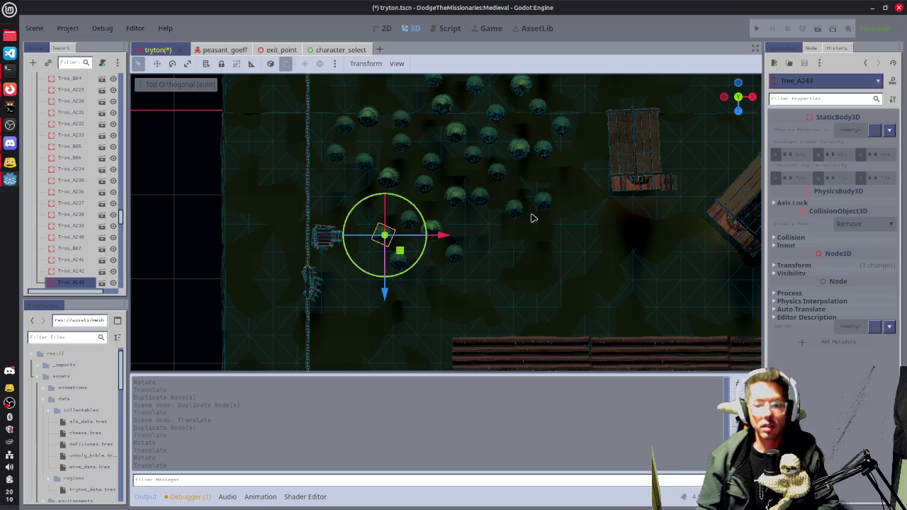
Add Tree_A242 and another stray tree to the selection and delete all three trees
{"action": "left_click", "coordinate": [455, 253], "text": "shift"}
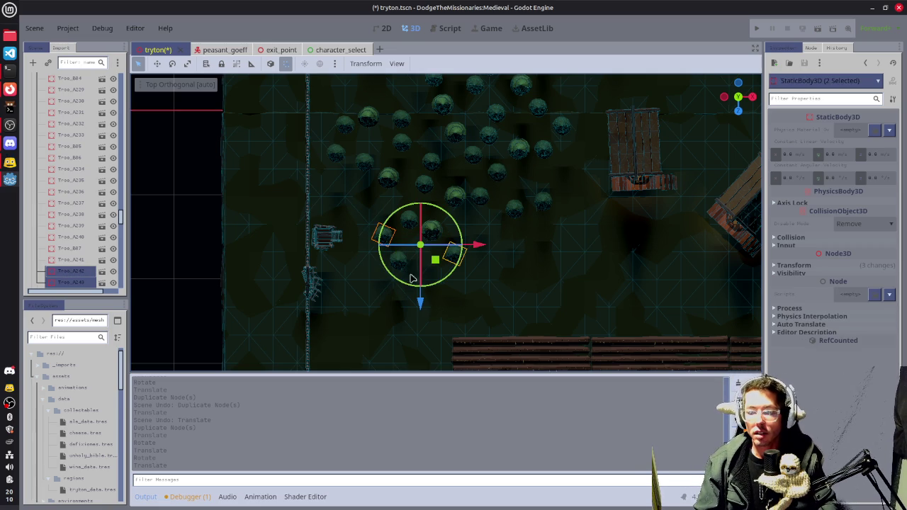
{"action": "left_click", "coordinate": [398, 264], "text": "shift"}
{"action": "key", "text": "Delete"}
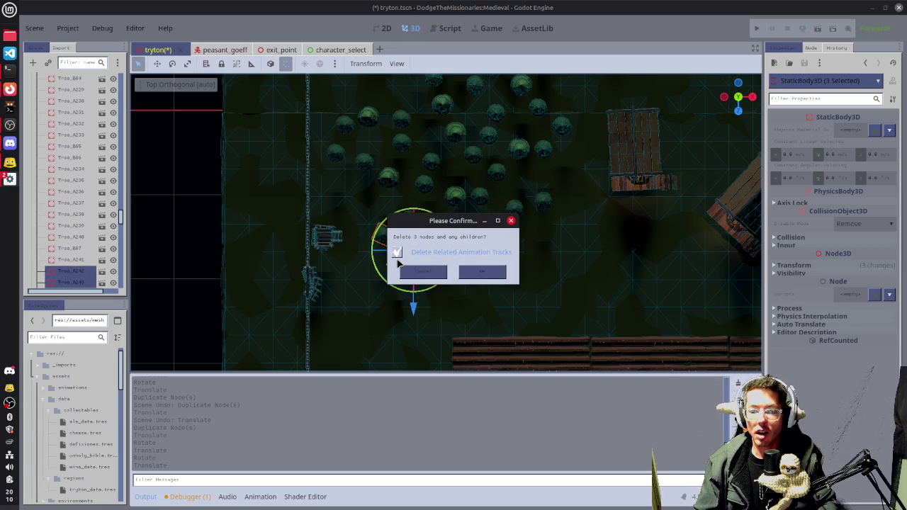
{"action": "key", "text": "Return"}
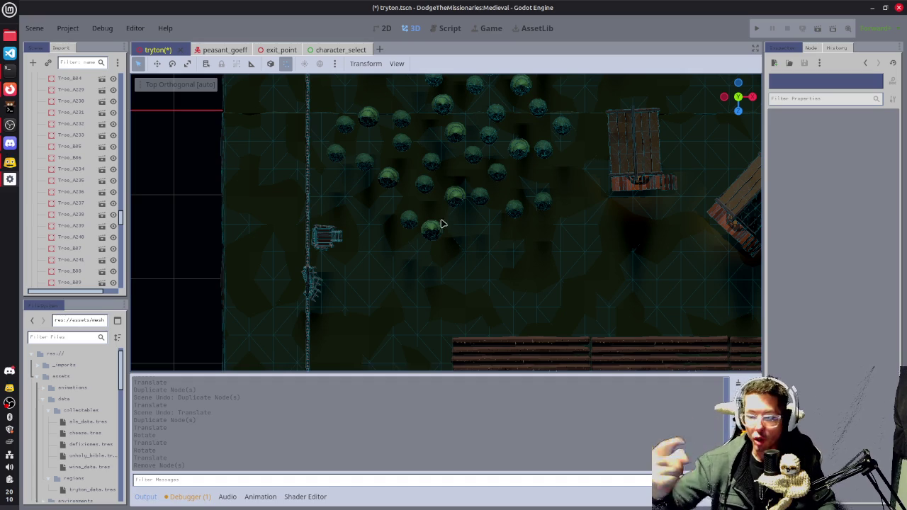
Zoom out and orbit to a wide perspective view of the walled village
{"action": "scroll", "coordinate": [536, 237], "scroll_direction": "down", "scroll_amount": 4}
{"action": "mouse_move", "coordinate": [537, 236]}
{"action": "left_mouse_down"}
{"action": "mouse_move", "coordinate": [500, 227]}
{"action": "mouse_move", "coordinate": [453, 156]}
{"action": "left_mouse_up"}
{"action": "mouse_move", "coordinate": [488, 291]}
{"action": "left_mouse_down"}
{"action": "mouse_move", "coordinate": [494, 259]}
{"action": "mouse_move", "coordinate": [636, 261]}
{"action": "mouse_move", "coordinate": [532, 236]}
{"action": "left_mouse_up"}
{"action": "scroll", "coordinate": [636, 261], "scroll_direction": "down", "scroll_amount": 3}
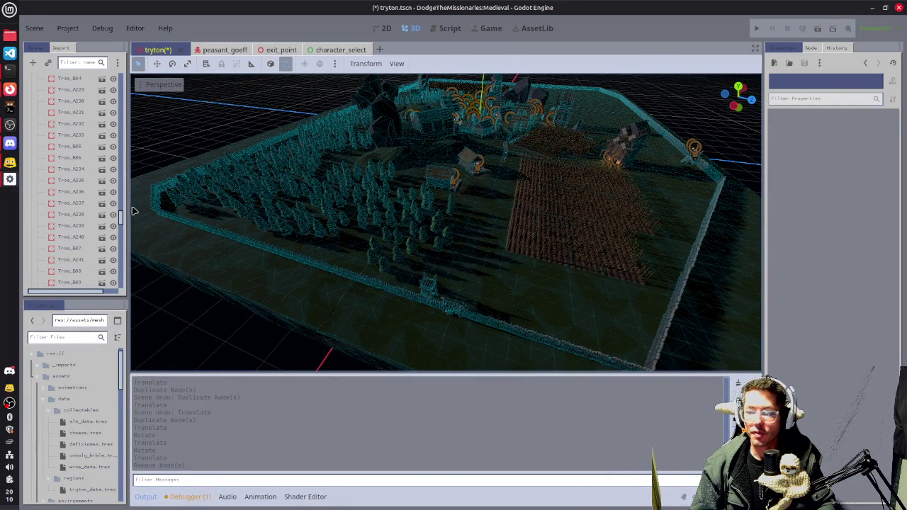
{"action": "scroll", "coordinate": [71, 142], "scroll_direction": "up", "scroll_amount": 3}
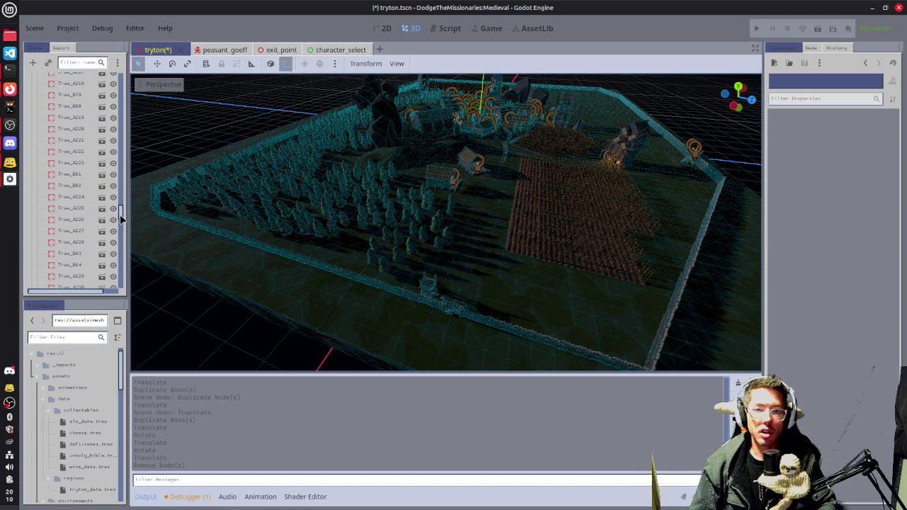
{"action": "left_click_drag", "start_coordinate": [122, 219], "coordinate": [119, 67]}
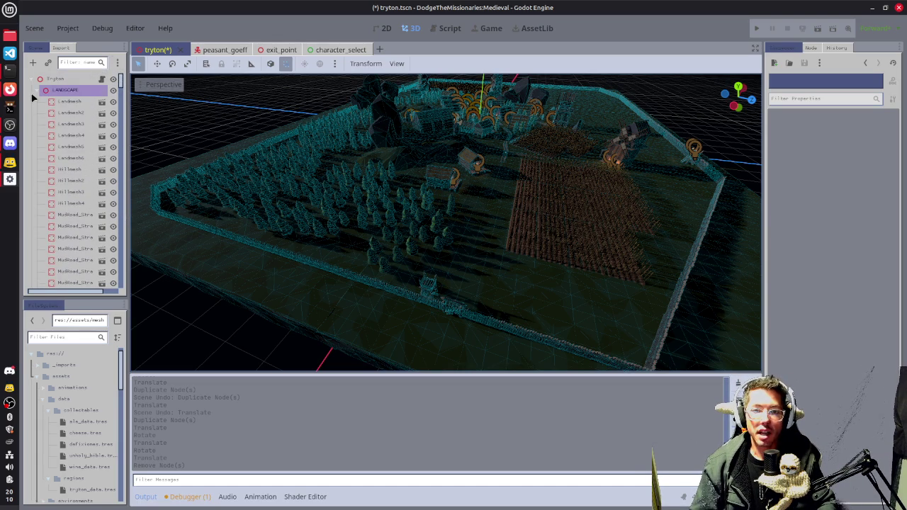
Enable Volumetric Fog and Fog on WorldEnvironment, then save the scene and run the level
{"action": "left_click", "coordinate": [39, 90]}
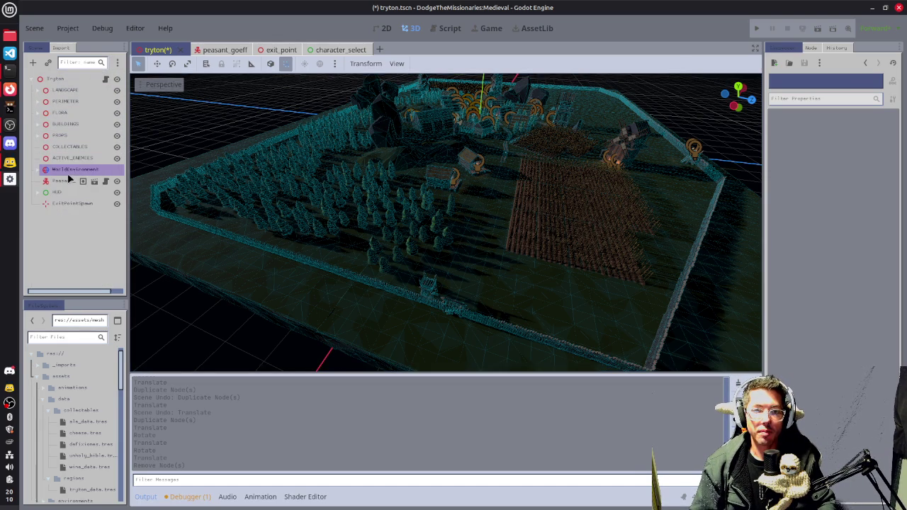
{"action": "left_click", "coordinate": [69, 170]}
{"action": "left_click", "coordinate": [879, 270]}
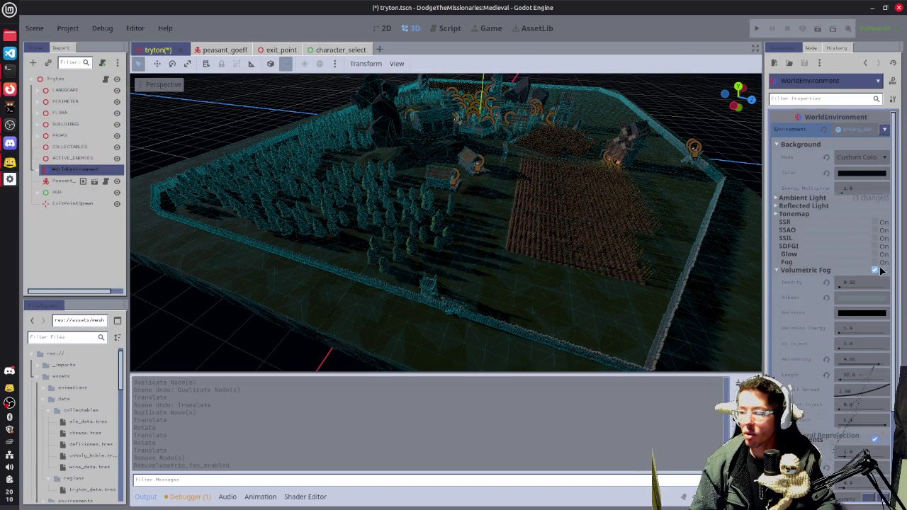
{"action": "left_click", "coordinate": [875, 262]}
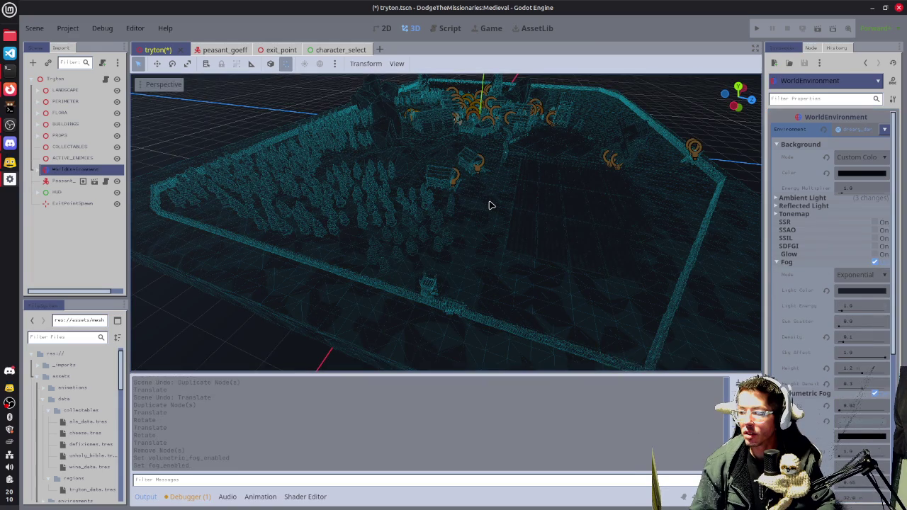
{"action": "key", "text": "ctrl+s"}
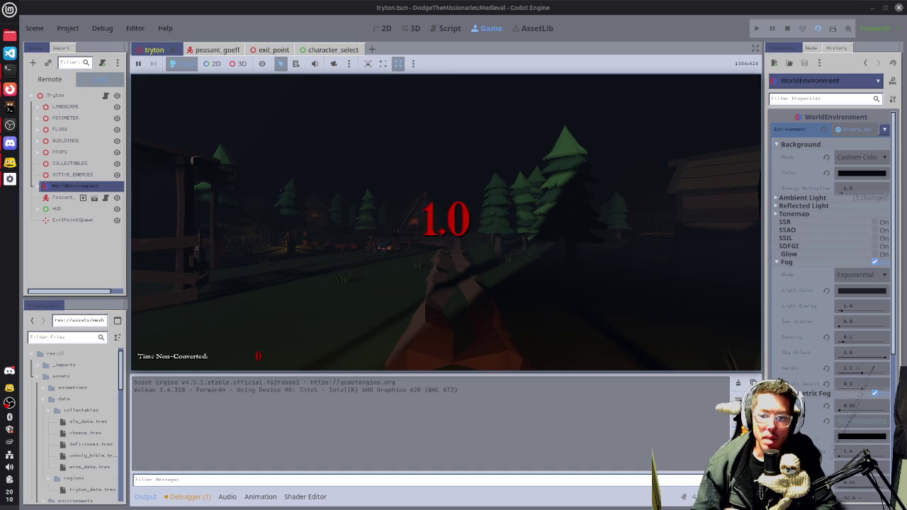
Walk the dirt path past the lit house and stake fences up to the lit windmill
{"action": "key", "text": "w"}
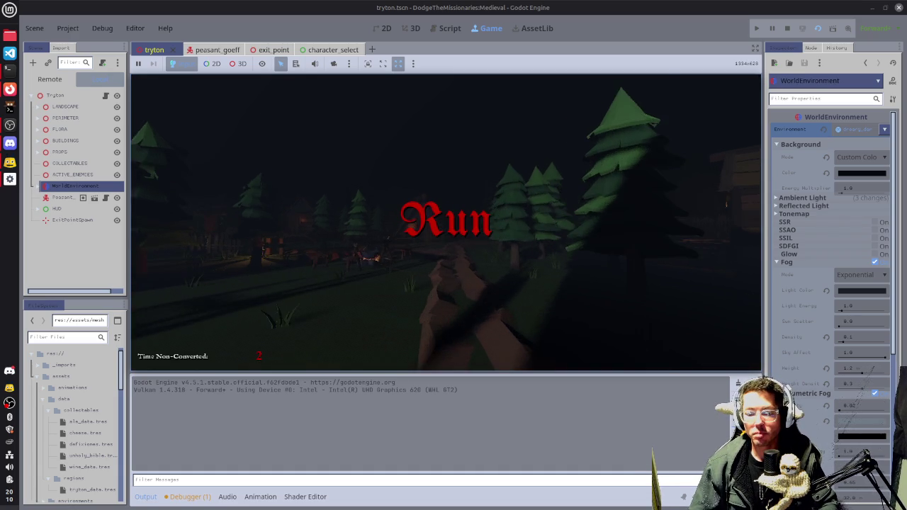
{"action": "key", "text": "w"}
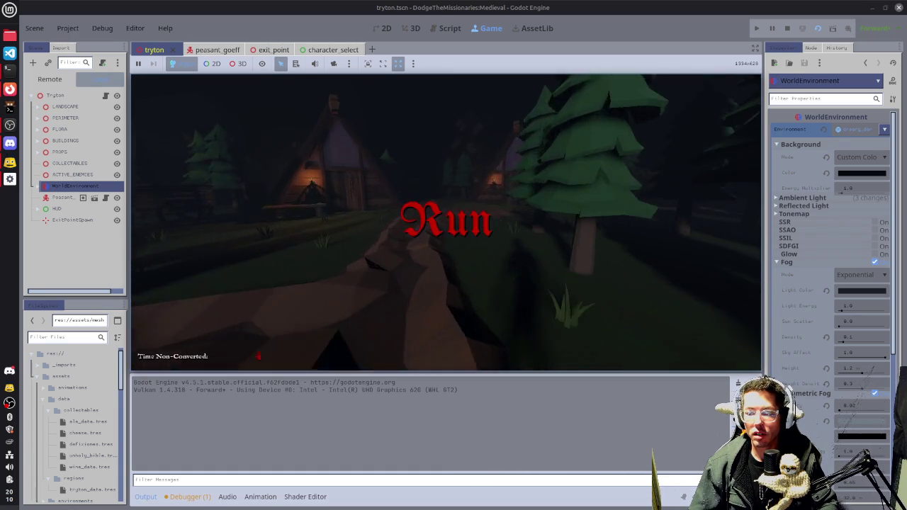
{"action": "key", "text": "w"}
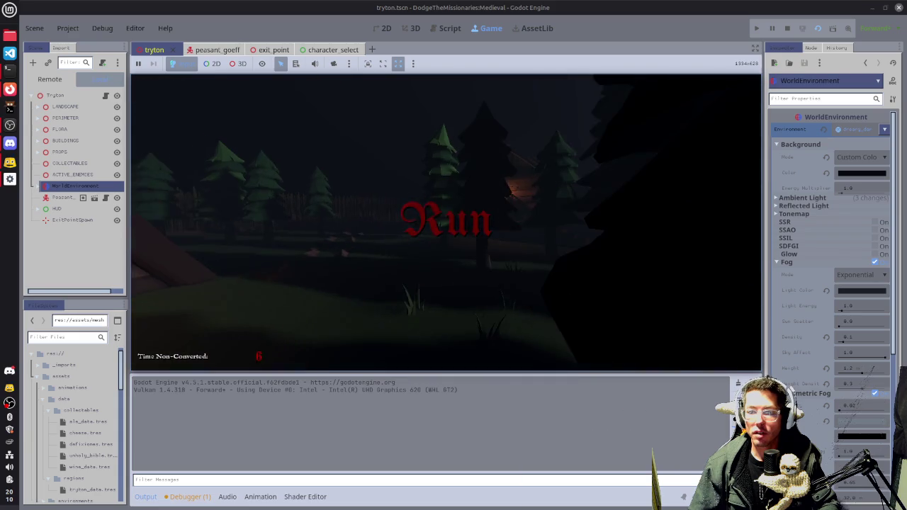
{"action": "key", "text": "w"}
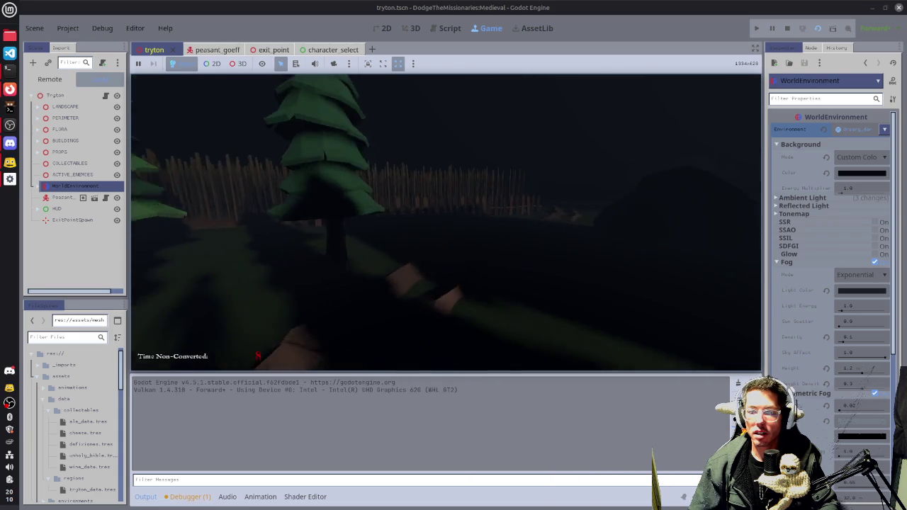
{"action": "key", "text": "w"}
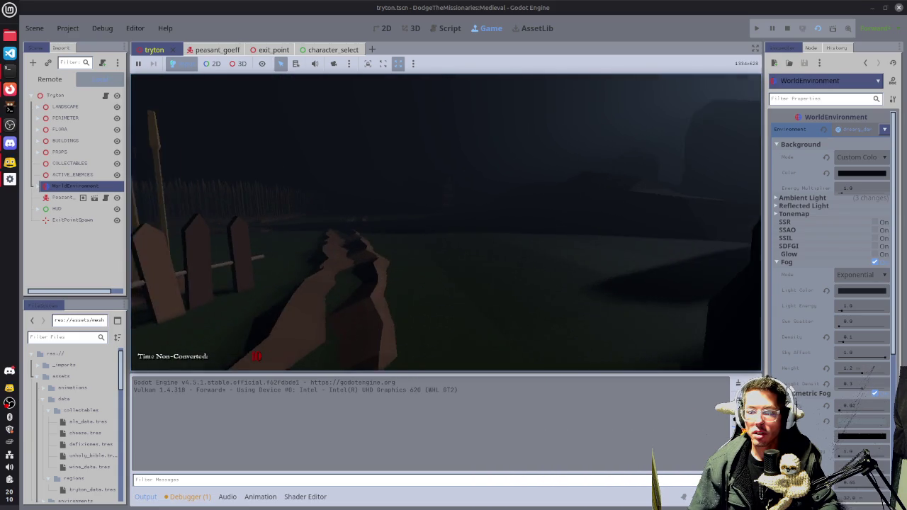
{"action": "key", "text": "w"}
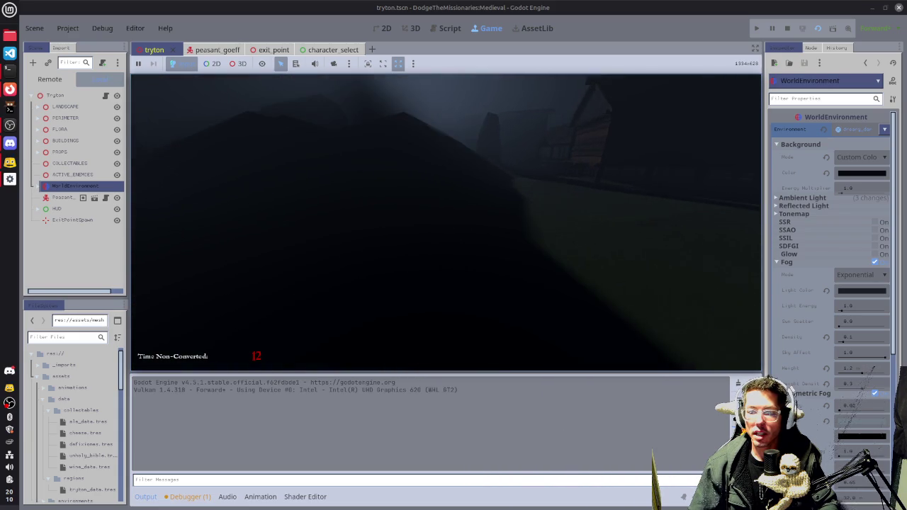
{"action": "key", "text": "w"}
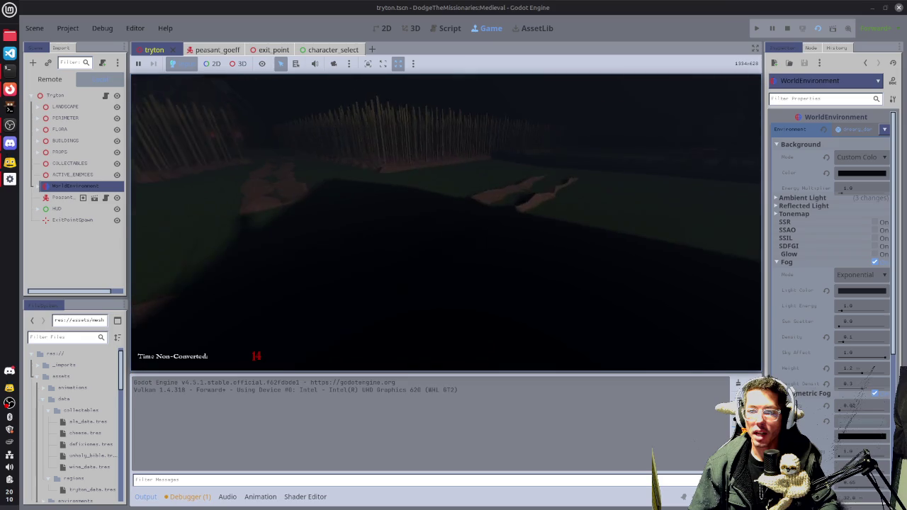
{"action": "key", "text": "w"}
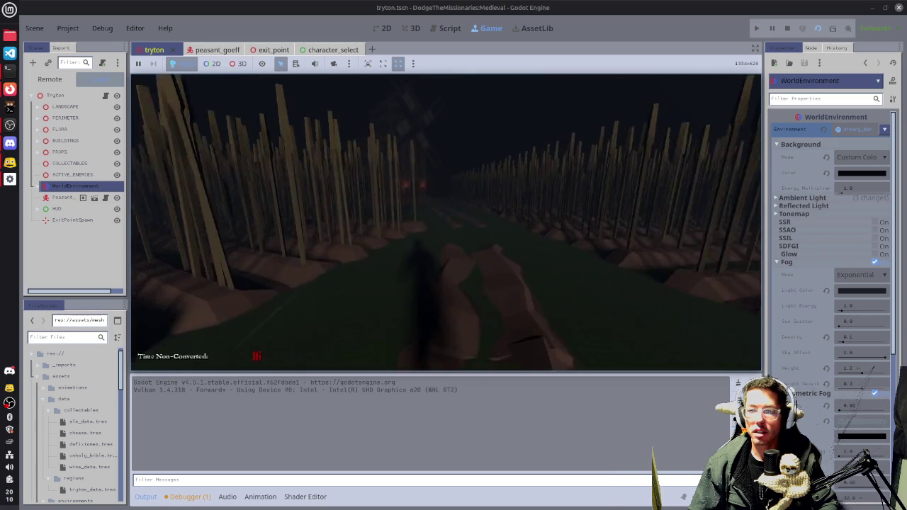
{"action": "key", "text": "w"}
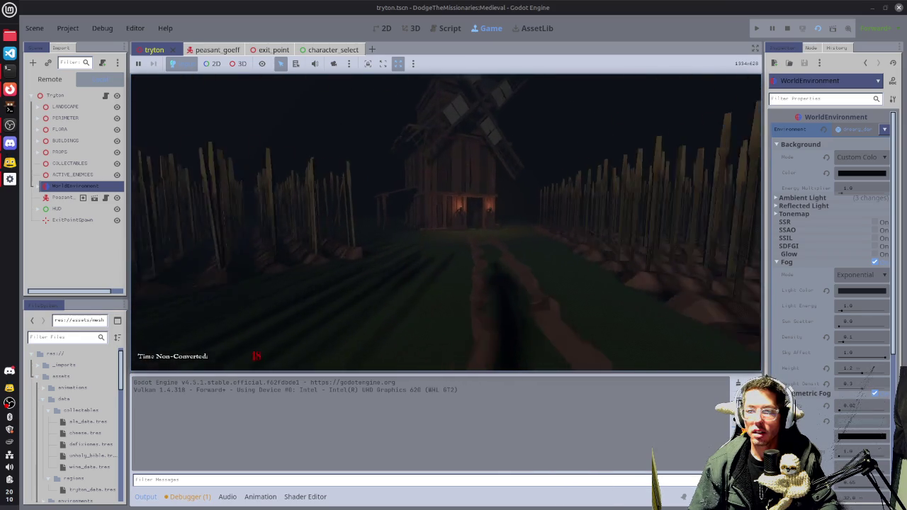
Cross the dark field along the spiked fence to the lit huts and pick up the Defixiones item
{"action": "key", "text": "w"}
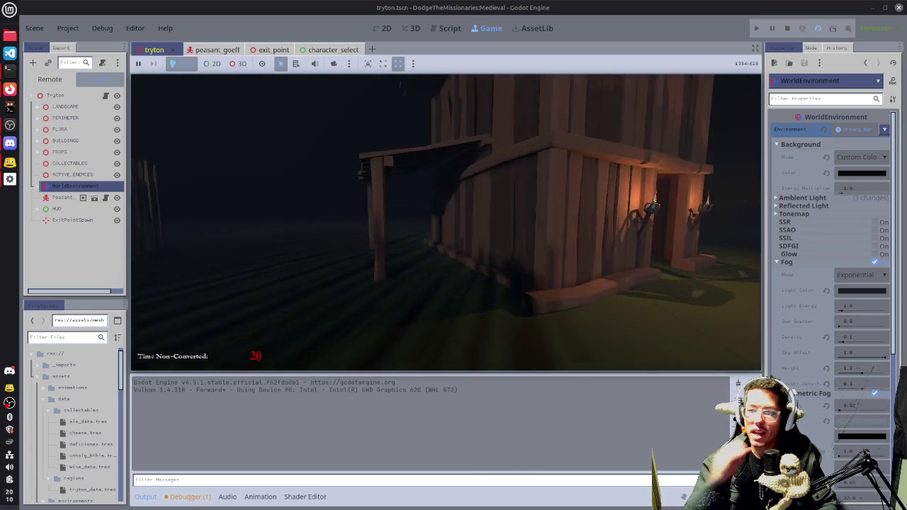
{"action": "key", "text": "w"}
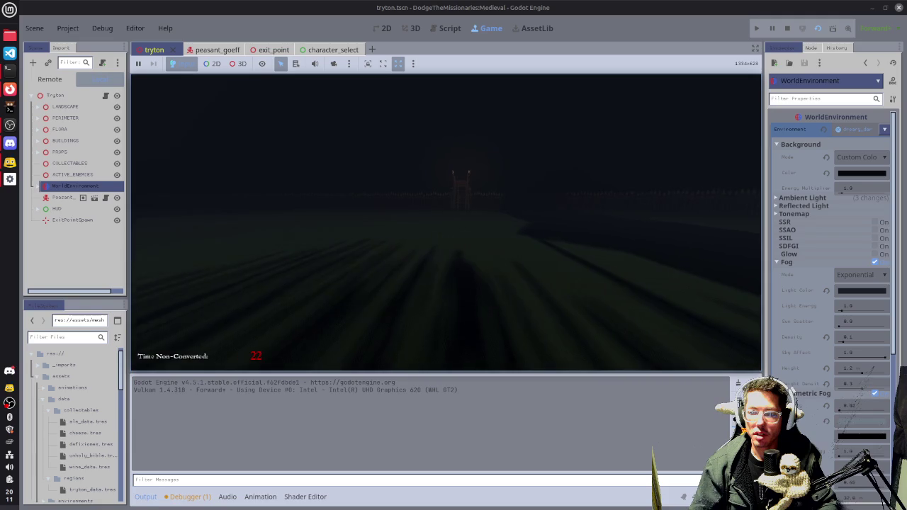
{"action": "key", "text": "w"}
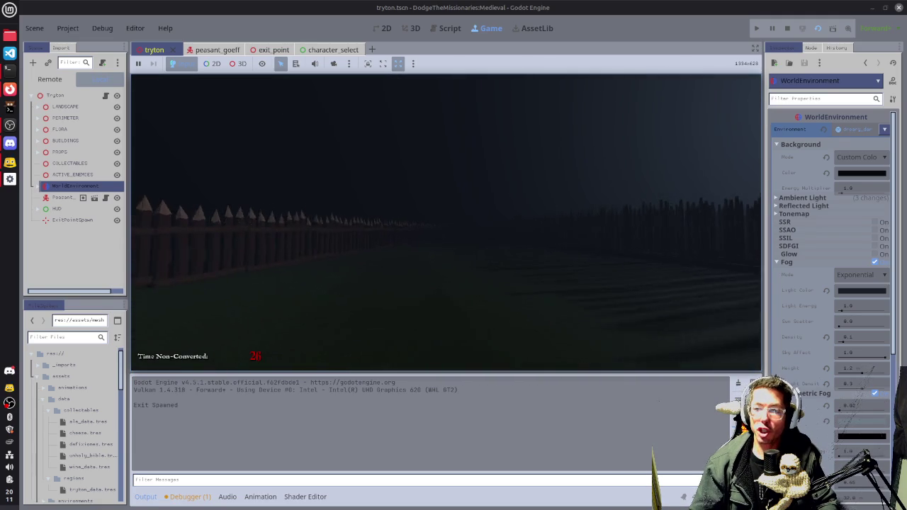
{"action": "key", "text": "w"}
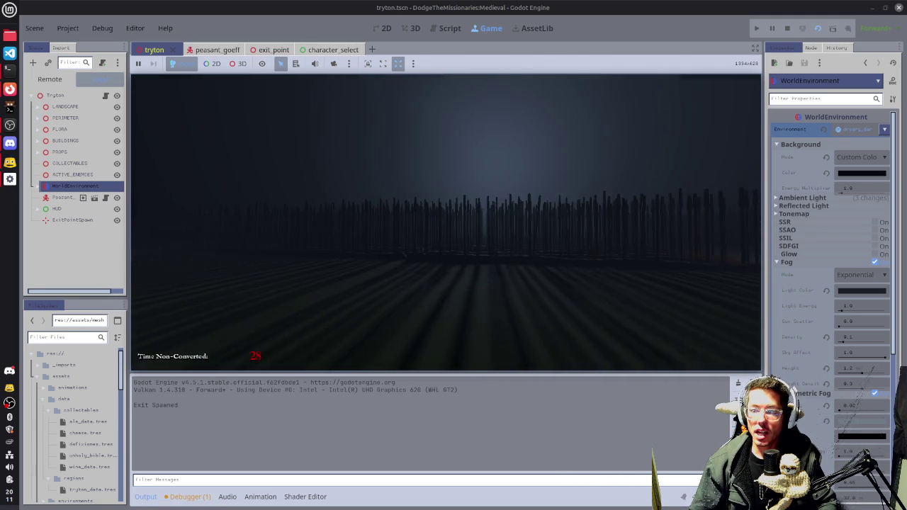
{"action": "key", "text": "w"}
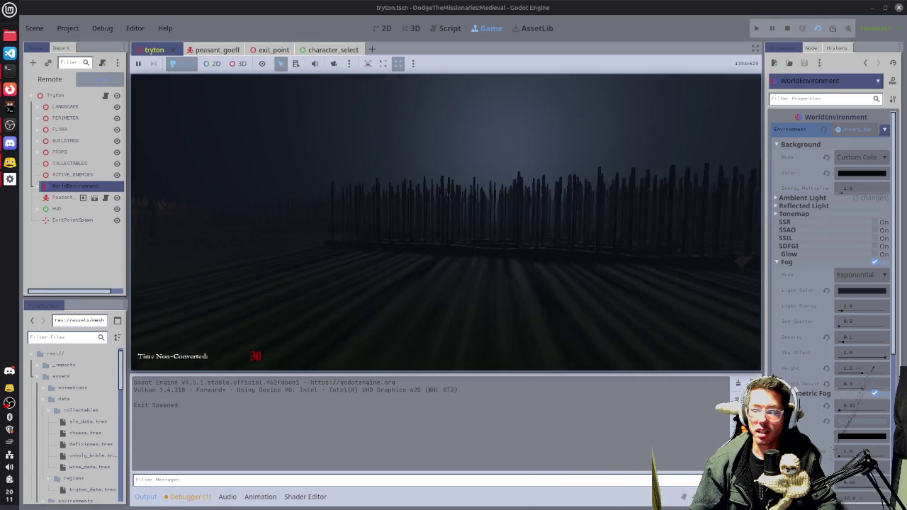
{"action": "key", "text": "w"}
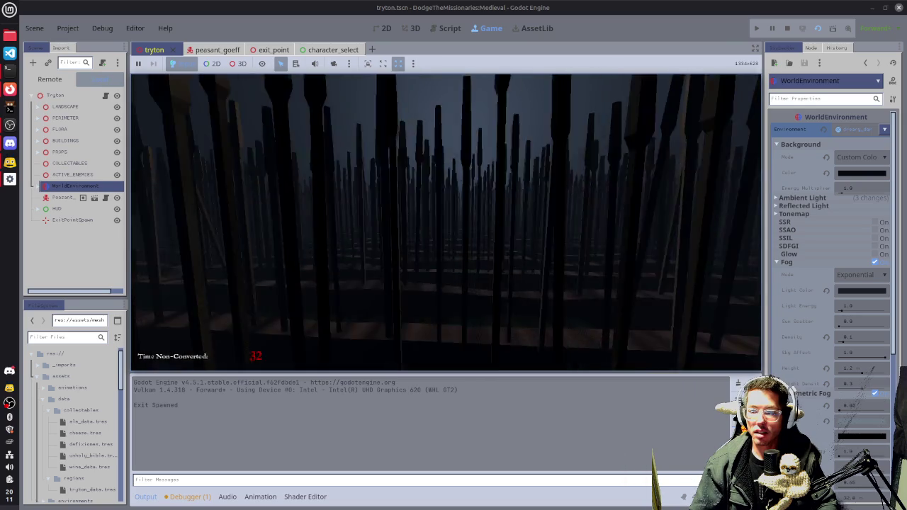
{"action": "key", "text": "w"}
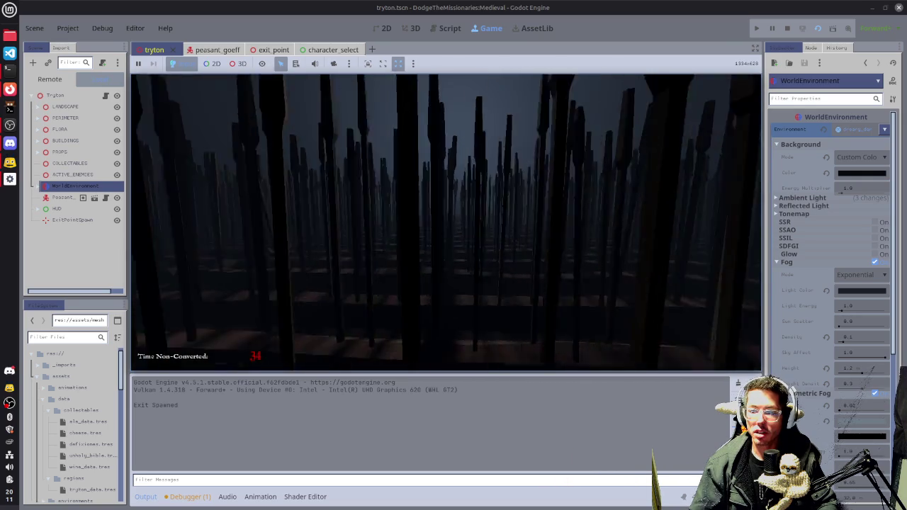
{"action": "key", "text": "w"}
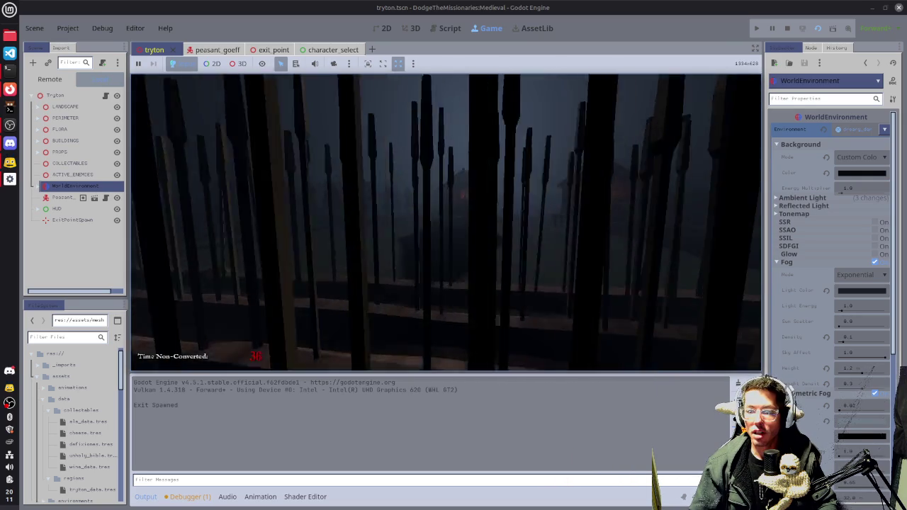
{"action": "key", "text": "w"}
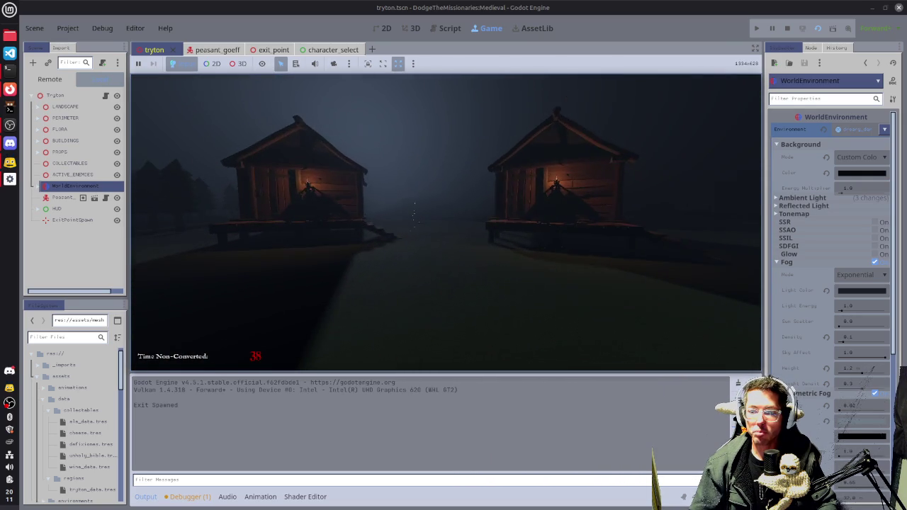
{"action": "key", "text": "w"}
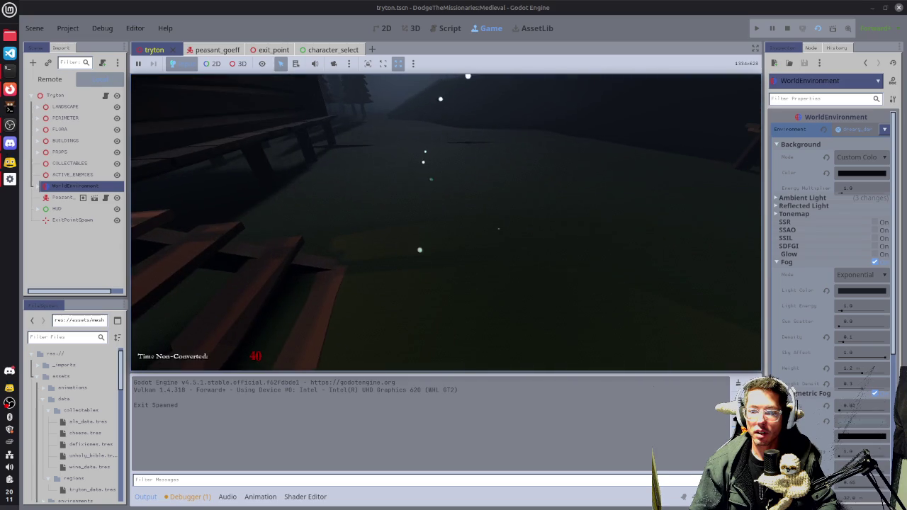
{"action": "key", "text": "w"}
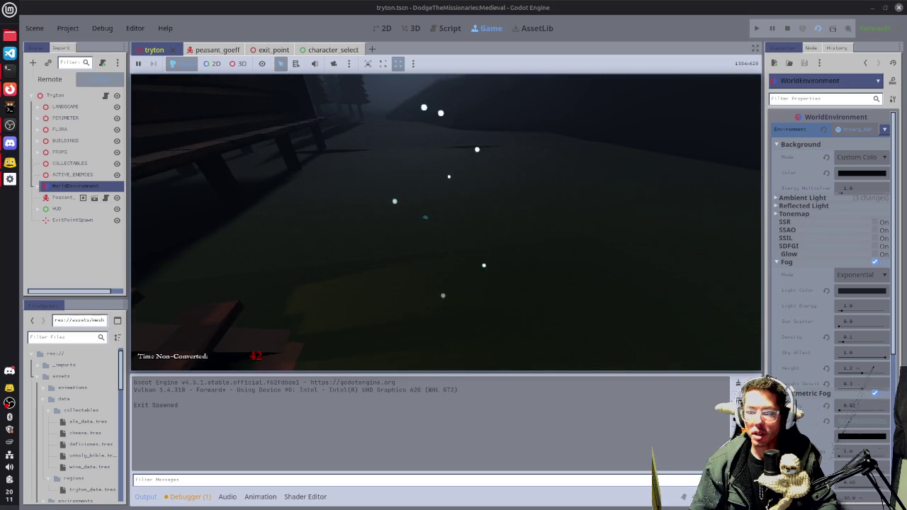
{"action": "key", "text": "w"}
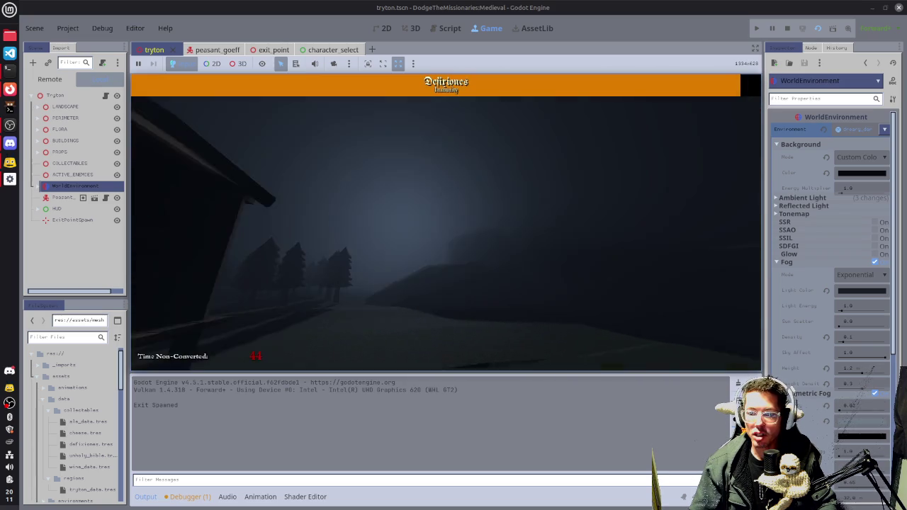
Walk through the trees, along the palisade and forest into the foggy village, then stop the game
{"action": "key", "text": "w"}
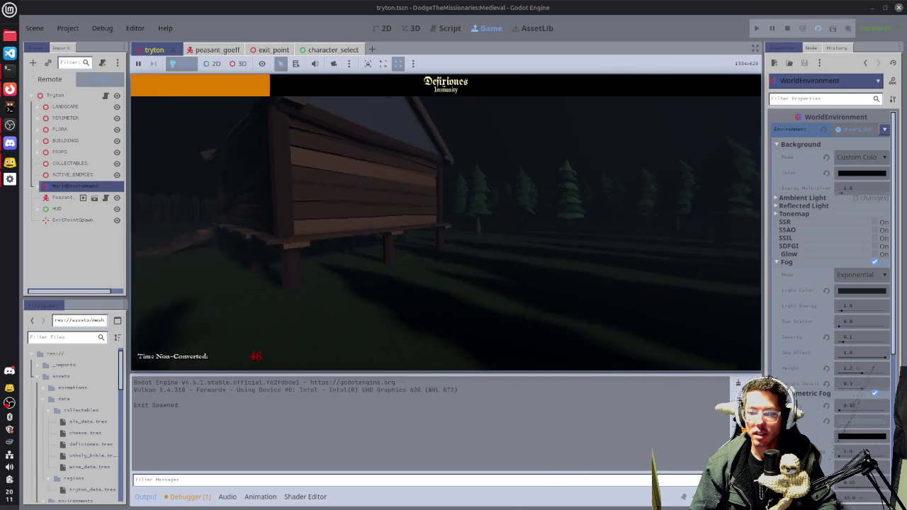
{"action": "key", "text": "w"}
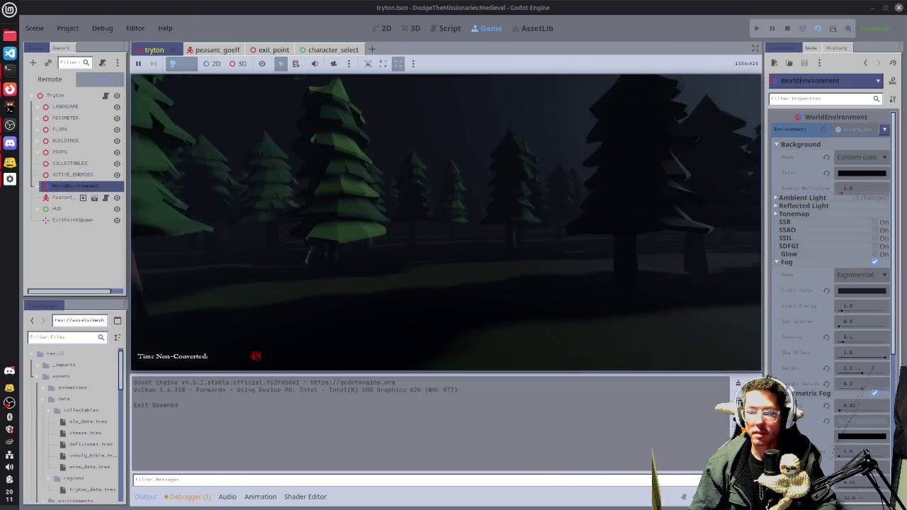
{"action": "key", "text": "w"}
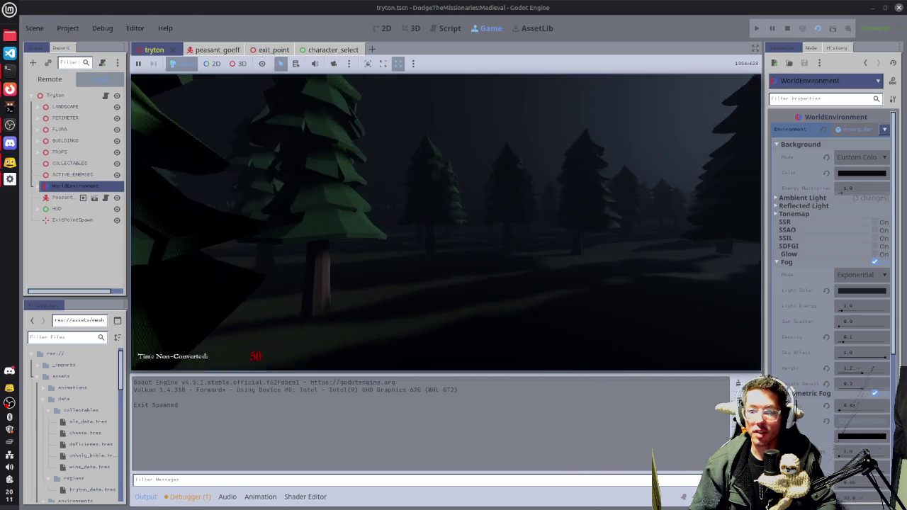
{"action": "key", "text": "w"}
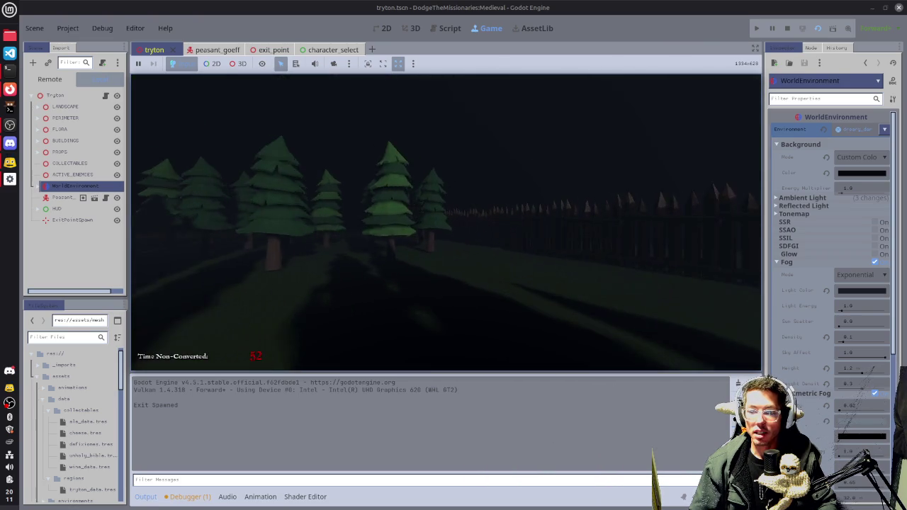
{"action": "key", "text": "w"}
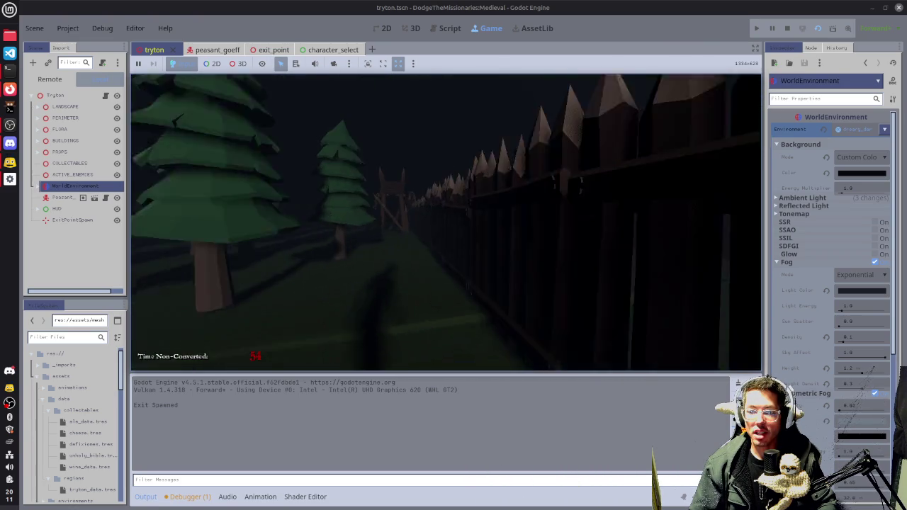
{"action": "key", "text": "w"}
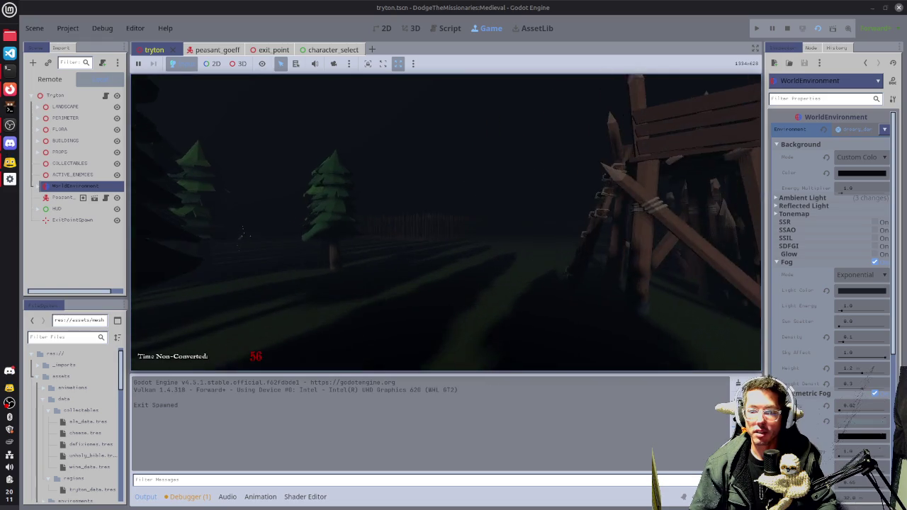
{"action": "key", "text": "w"}
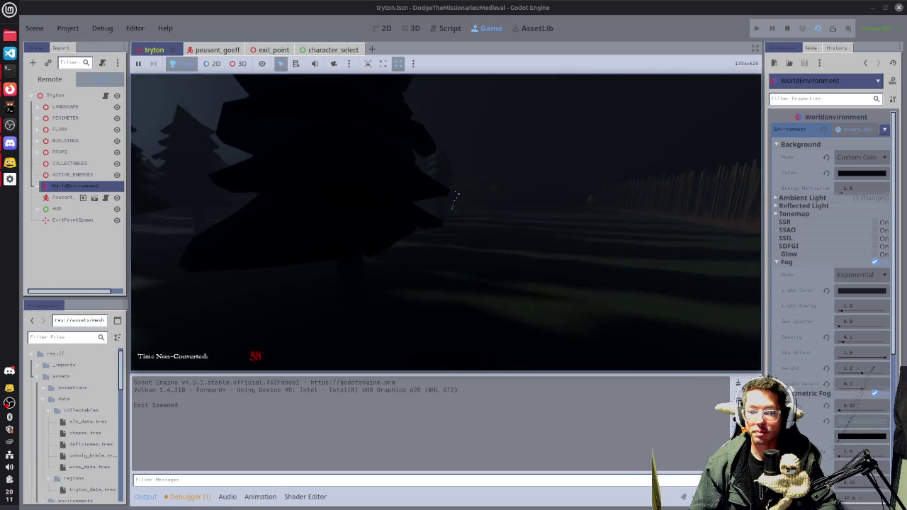
{"action": "key", "text": "w"}
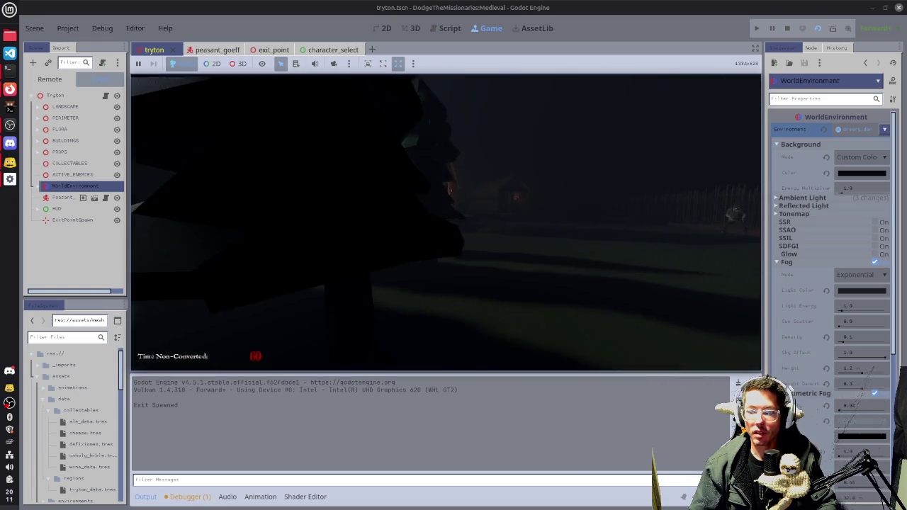
{"action": "key", "text": "w"}
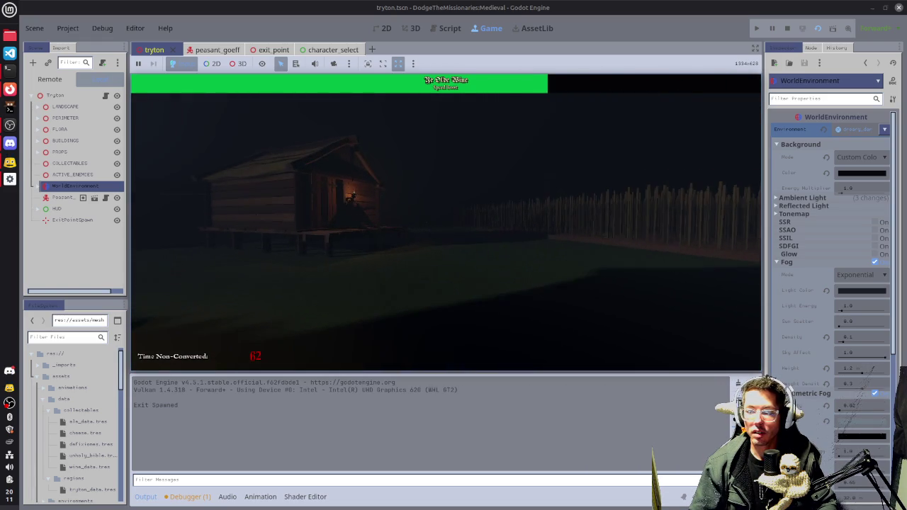
{"action": "key", "text": "w"}
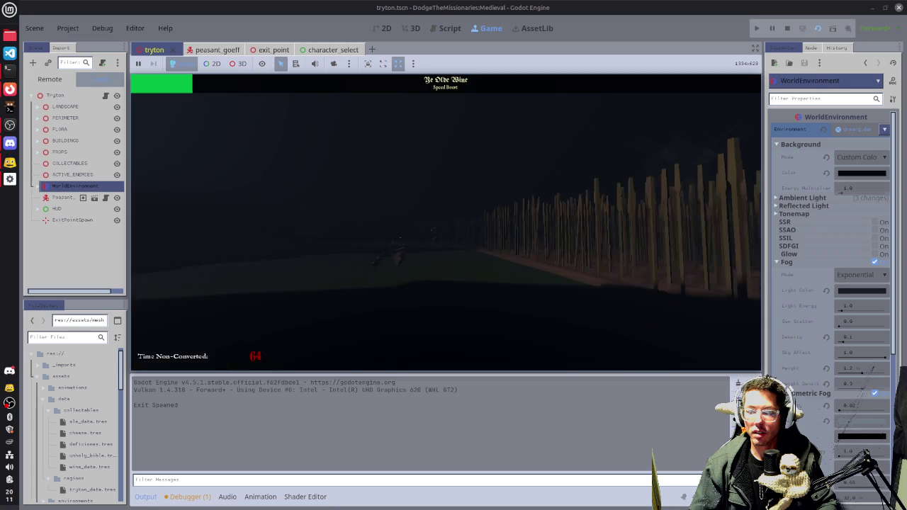
{"action": "key", "text": "w"}
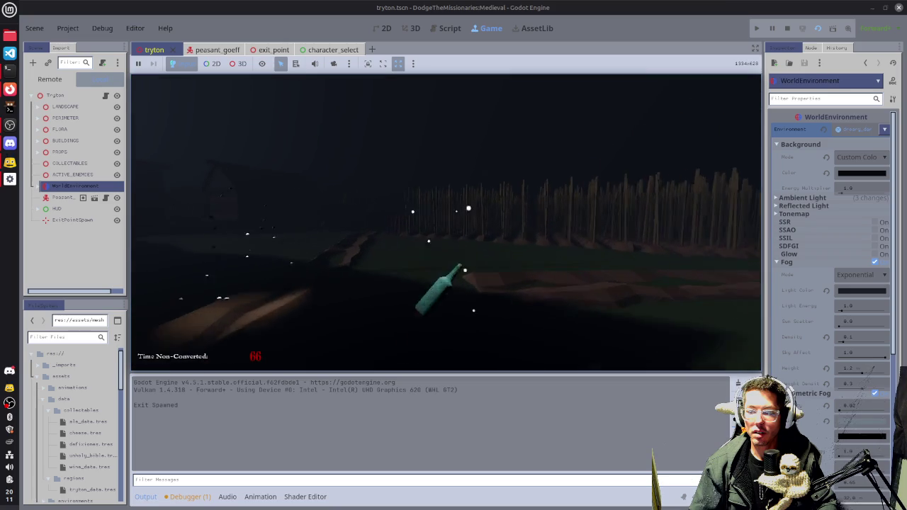
{"action": "key", "text": "w"}
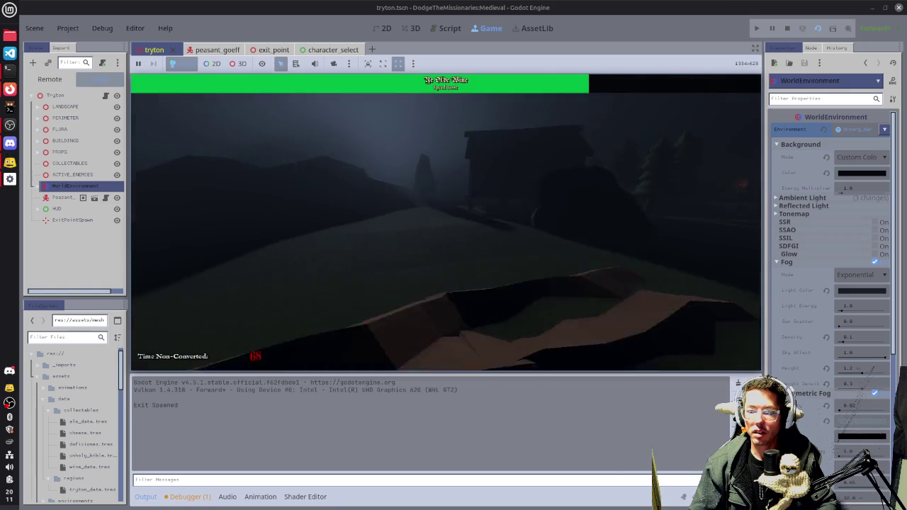
{"action": "key", "text": "w"}
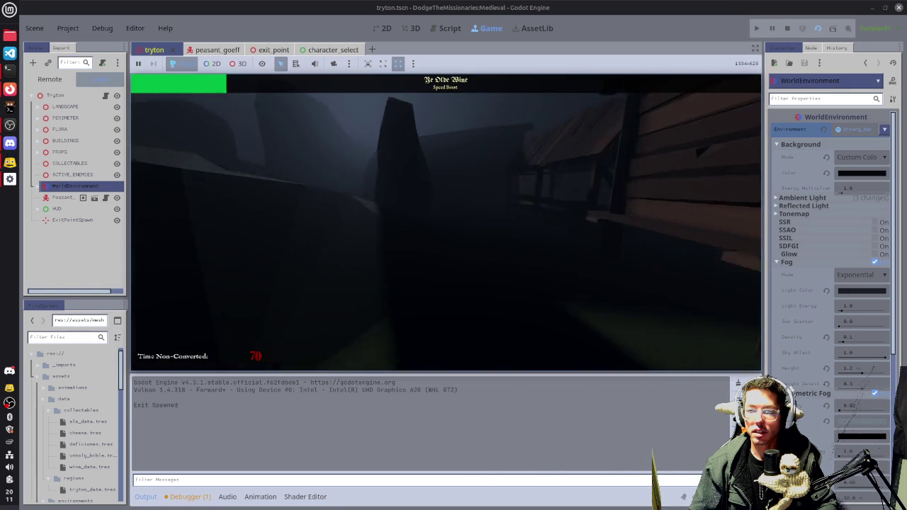
{"action": "key", "text": "w"}
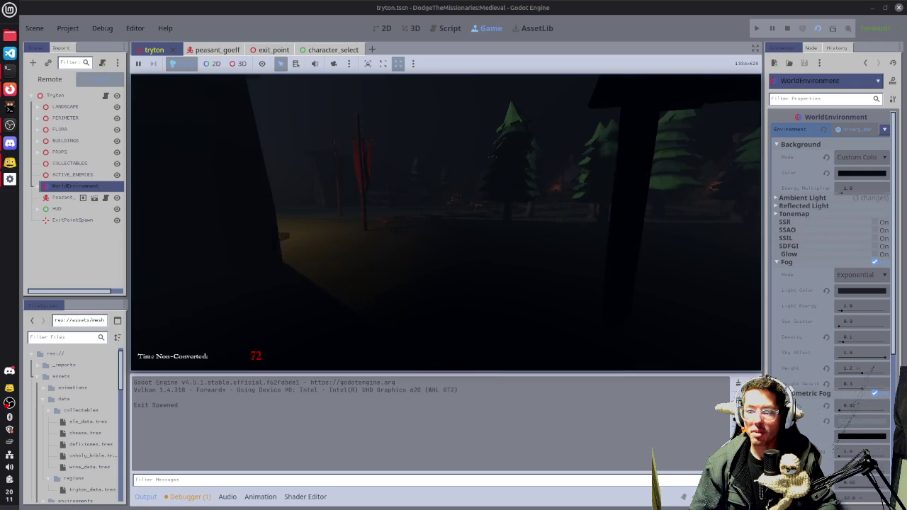
{"action": "key", "text": "w"}
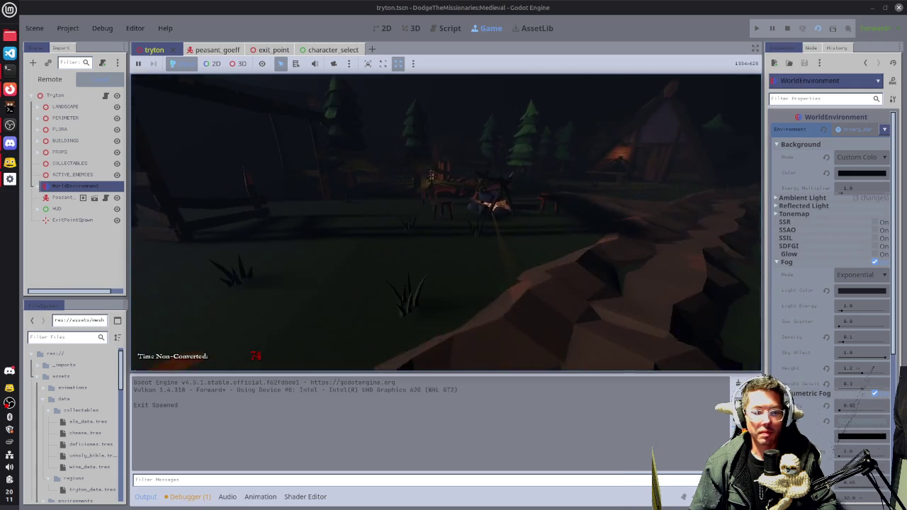
{"action": "key", "text": "w"}
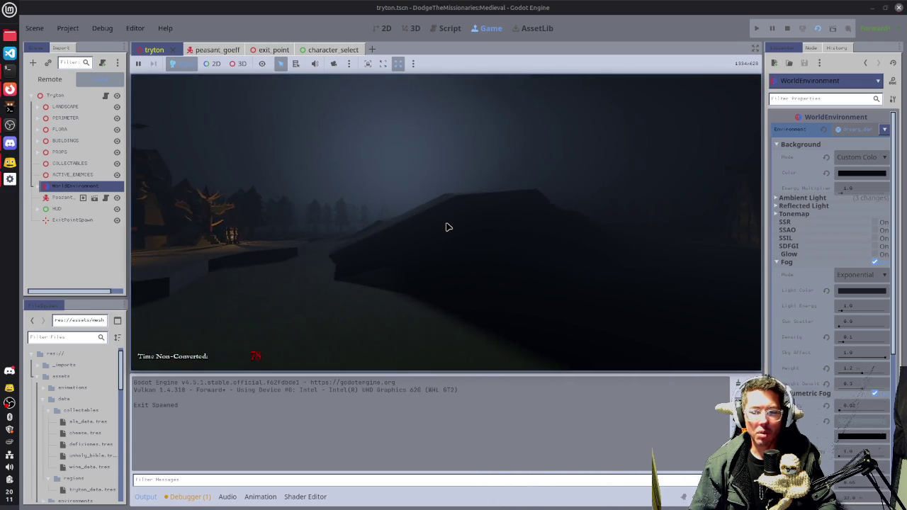
{"action": "key", "text": "F8"}
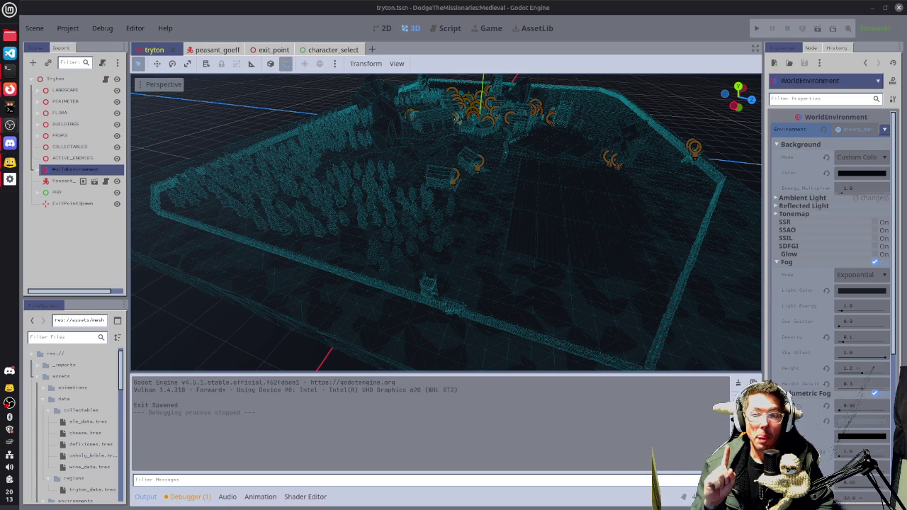
Uncheck Fog and Volumetric Fog on the WorldEnvironment
{"action": "mouse_move", "coordinate": [494, 253]}
{"action": "left_mouse_down"}
{"action": "mouse_move", "coordinate": [581, 205]}
{"action": "mouse_move", "coordinate": [347, 234]}
{"action": "mouse_move", "coordinate": [496, 270]}
{"action": "left_mouse_up"}
{"action": "left_click_drag", "start_coordinate": [506, 216], "coordinate": [454, 227]}
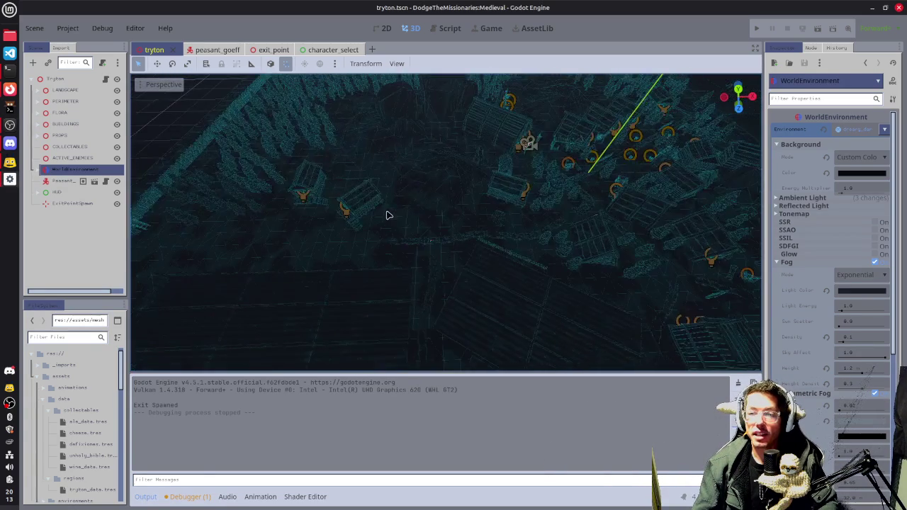
{"action": "scroll", "coordinate": [396, 234], "scroll_direction": "up", "scroll_amount": 3}
{"action": "left_click_drag", "start_coordinate": [396, 235], "coordinate": [490, 241]}
{"action": "scroll", "coordinate": [491, 240], "scroll_direction": "down", "scroll_amount": 3}
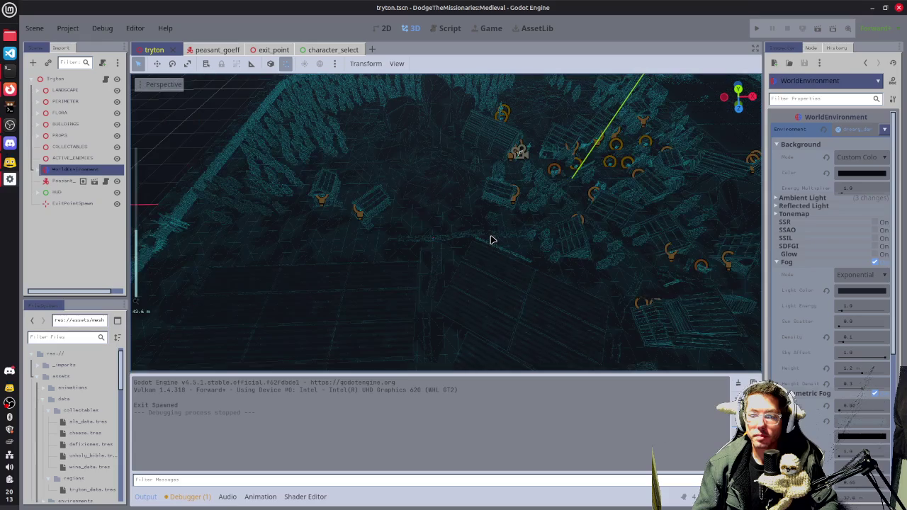
{"action": "left_click", "coordinate": [875, 262]}
{"action": "left_click", "coordinate": [874, 272]}
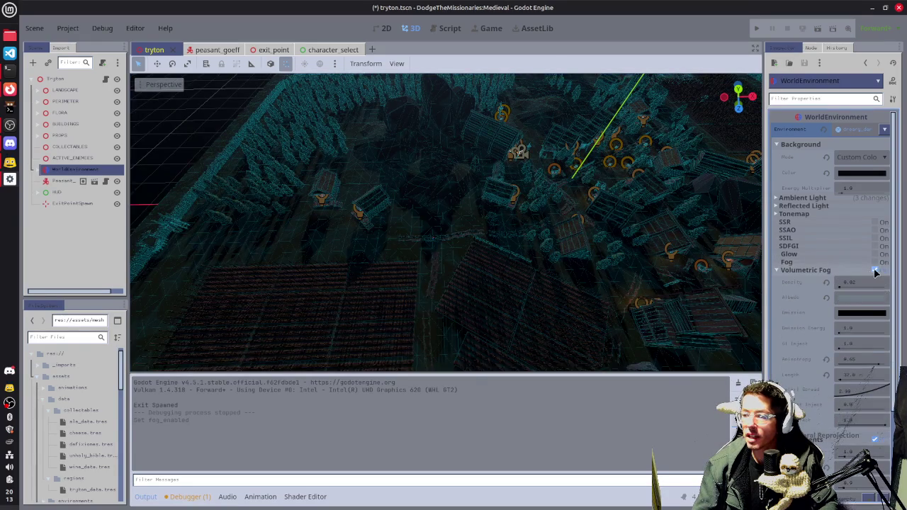
Orbit to look down on the village and select the OuterFence_B28 fence piece
{"action": "mouse_move", "coordinate": [559, 237]}
{"action": "left_mouse_down"}
{"action": "mouse_move", "coordinate": [514, 197]}
{"action": "mouse_move", "coordinate": [406, 243]}
{"action": "mouse_move", "coordinate": [427, 239]}
{"action": "mouse_move", "coordinate": [441, 188]}
{"action": "mouse_move", "coordinate": [473, 182]}
{"action": "left_mouse_up"}
{"action": "scroll", "coordinate": [463, 233], "scroll_direction": "down", "scroll_amount": 5}
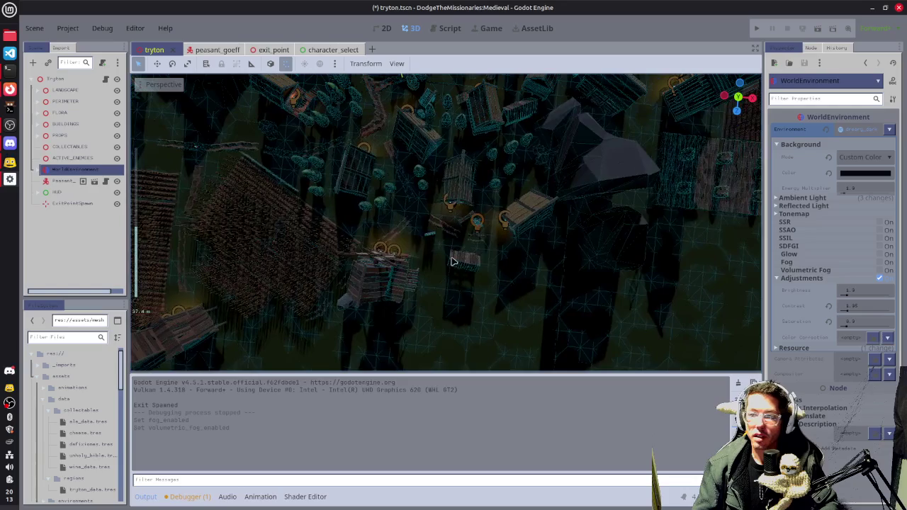
{"action": "left_click_drag", "start_coordinate": [453, 253], "coordinate": [487, 215]}
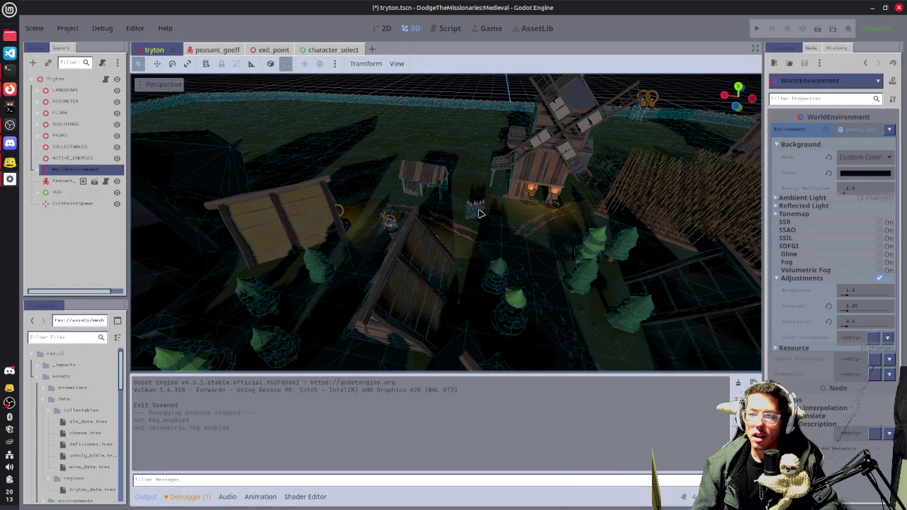
{"action": "left_click", "coordinate": [481, 215]}
Nudge OuterFence_B28 to a new position, save the tryton scene, then select WoodBarn4
{"action": "key", "text": "f"}
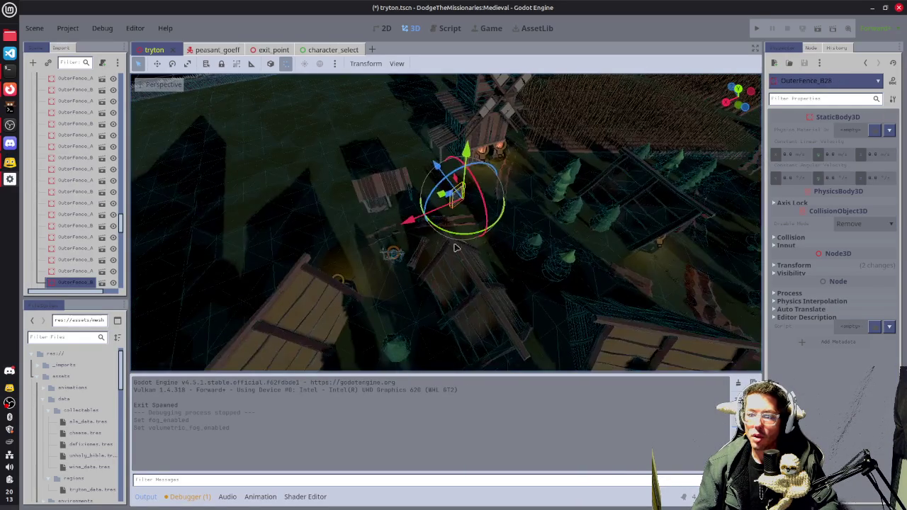
{"action": "left_click_drag", "start_coordinate": [441, 196], "coordinate": [466, 193]}
{"action": "key", "text": "ctrl+s"}
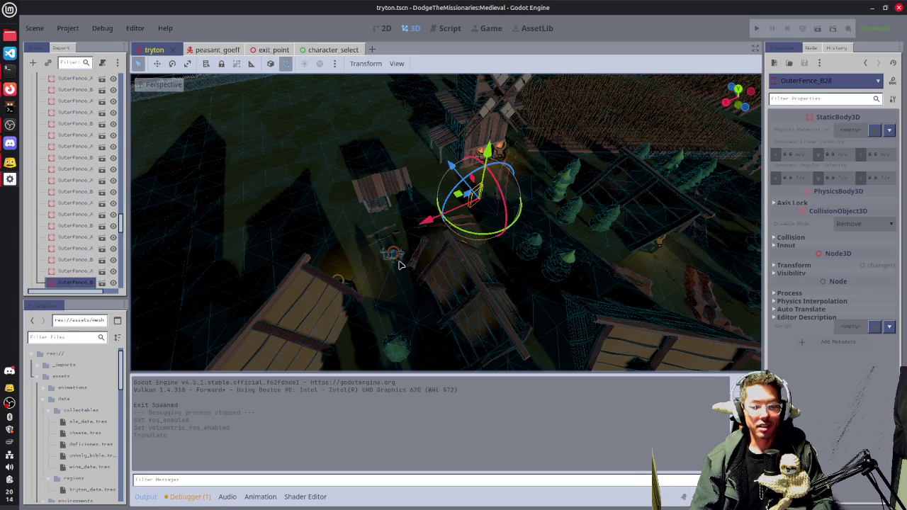
{"action": "mouse_move", "coordinate": [401, 264]}
{"action": "left_mouse_down"}
{"action": "mouse_move", "coordinate": [403, 231]}
{"action": "mouse_move", "coordinate": [572, 205]}
{"action": "mouse_move", "coordinate": [445, 257]}
{"action": "mouse_move", "coordinate": [456, 314]}
{"action": "mouse_move", "coordinate": [536, 290]}
{"action": "mouse_move", "coordinate": [520, 294]}
{"action": "mouse_move", "coordinate": [505, 274]}
{"action": "mouse_move", "coordinate": [474, 265]}
{"action": "mouse_move", "coordinate": [370, 302]}
{"action": "mouse_move", "coordinate": [592, 246]}
{"action": "mouse_move", "coordinate": [461, 199]}
{"action": "left_mouse_up"}
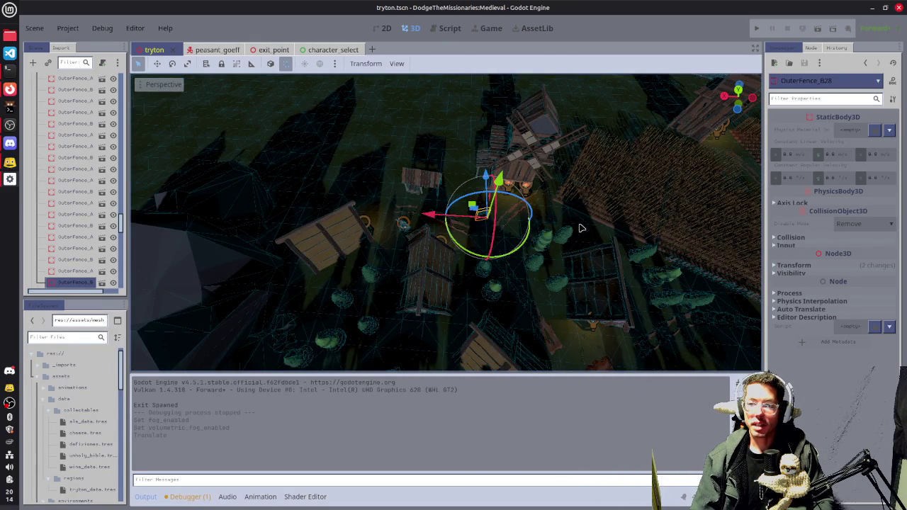
{"action": "left_click", "coordinate": [423, 184]}
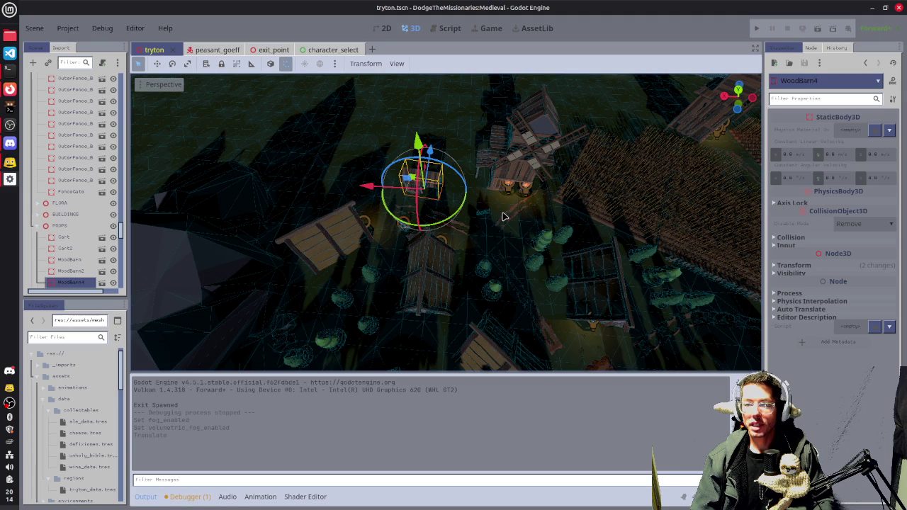
Duplicate WoodBarn4 as WoodBarn5, place it in top view beside the crop rows, and rotate it about 150°
{"action": "key", "text": "ctrl+d"}
{"action": "key", "text": "KP_7"}
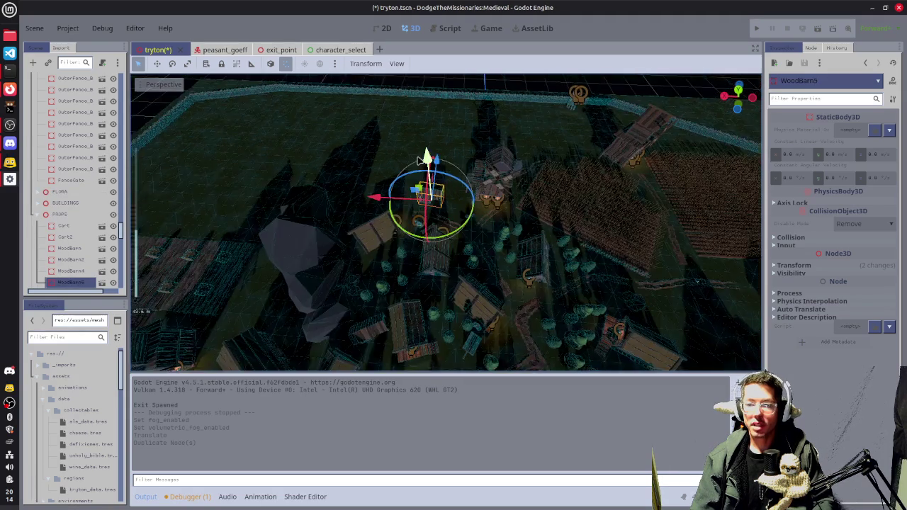
{"action": "key", "text": "g"}
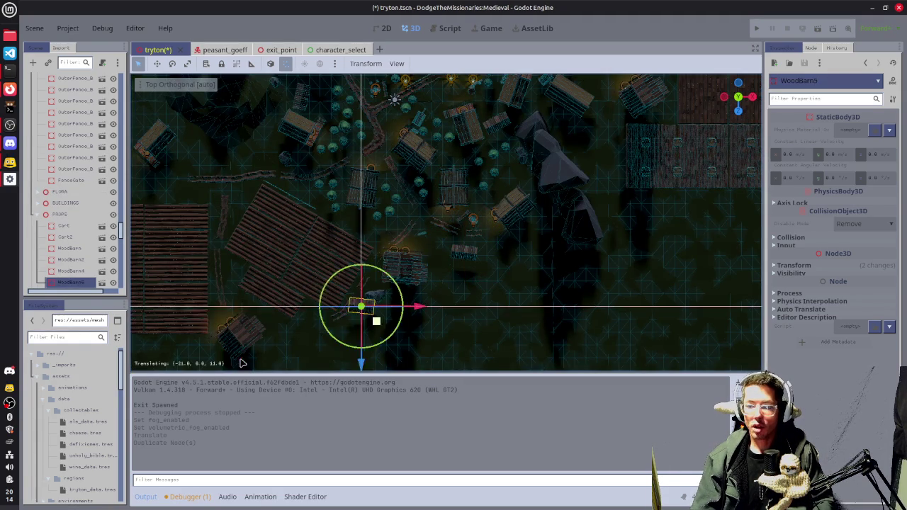
{"action": "left_click", "coordinate": [208, 363]}
{"action": "key", "text": "f"}
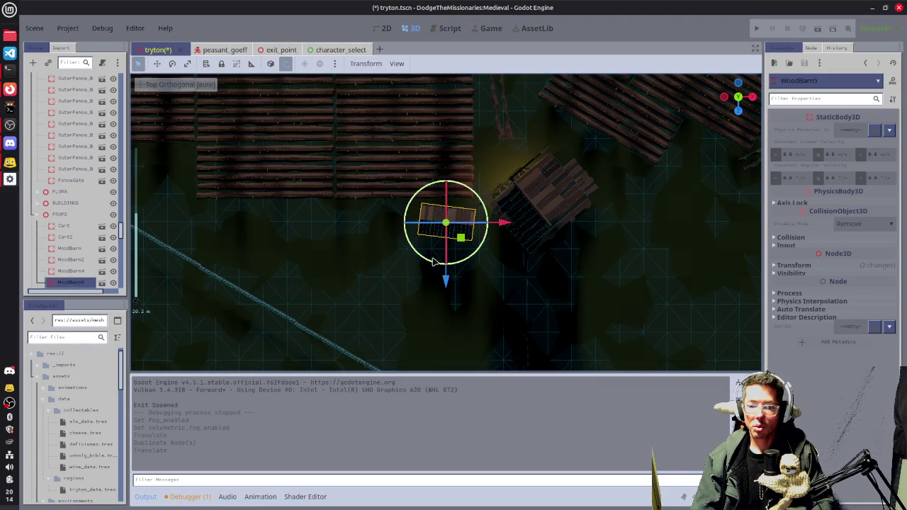
{"action": "key", "text": "g"}
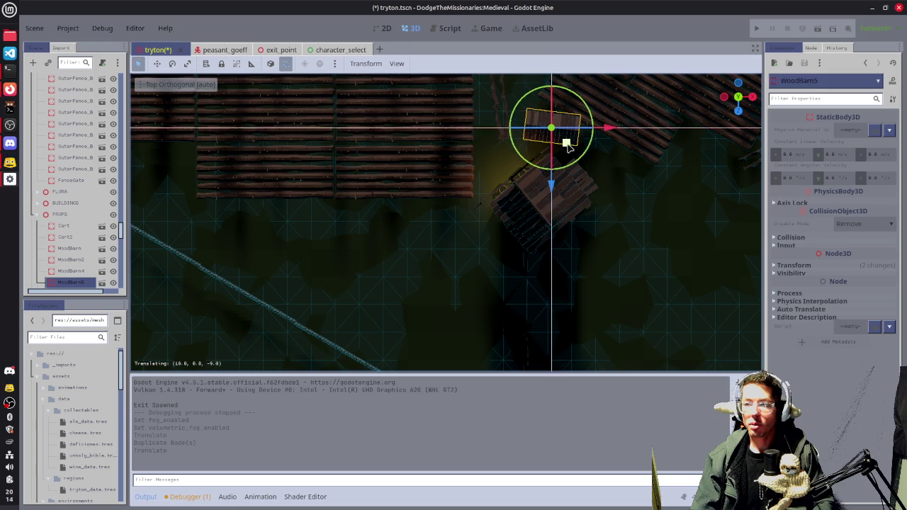
{"action": "left_click", "coordinate": [578, 172]}
{"action": "mouse_move", "coordinate": [575, 168]}
{"action": "left_mouse_down"}
{"action": "mouse_move", "coordinate": [584, 124]}
{"action": "mouse_move", "coordinate": [542, 89]}
{"action": "mouse_move", "coordinate": [550, 96]}
{"action": "mouse_move", "coordinate": [385, 265]}
{"action": "mouse_move", "coordinate": [565, 231]}
{"action": "mouse_move", "coordinate": [522, 229]}
{"action": "mouse_move", "coordinate": [616, 286]}
{"action": "mouse_move", "coordinate": [496, 275]}
{"action": "mouse_move", "coordinate": [539, 241]}
{"action": "mouse_move", "coordinate": [516, 263]}
{"action": "left_mouse_up"}
Slide WoodBarn5 beside the large wooden building and turn it around its vertical axis
{"action": "scroll", "coordinate": [506, 258], "scroll_direction": "down", "scroll_amount": 5}
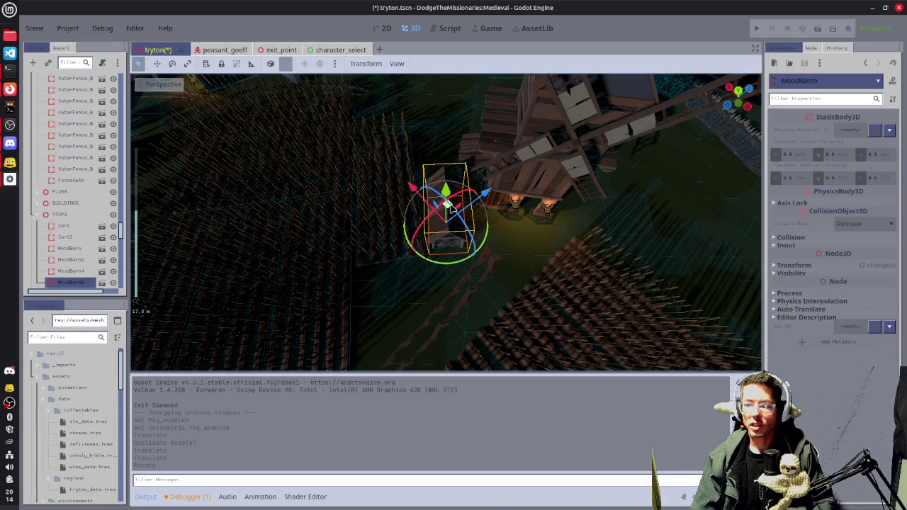
{"action": "mouse_move", "coordinate": [448, 205]}
{"action": "left_mouse_down"}
{"action": "mouse_move", "coordinate": [496, 226]}
{"action": "mouse_move", "coordinate": [670, 220]}
{"action": "mouse_move", "coordinate": [659, 209]}
{"action": "left_mouse_up"}
{"action": "key", "text": "f"}
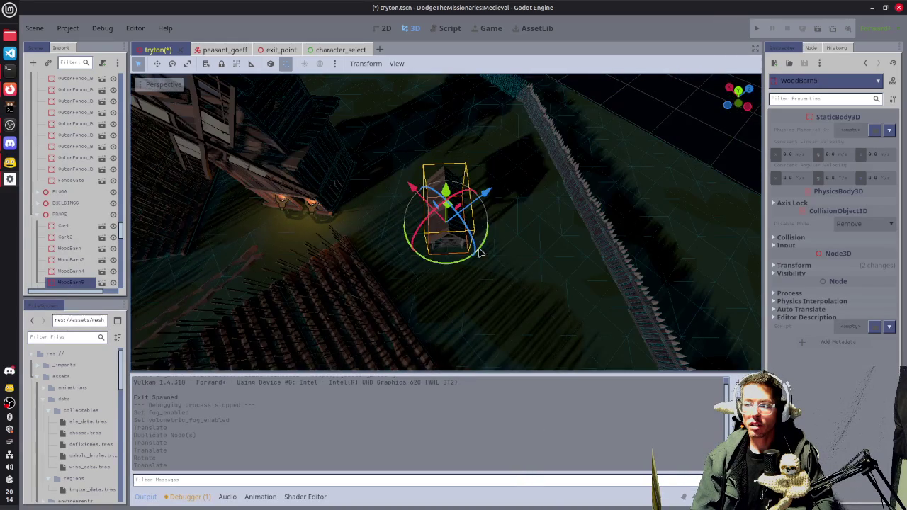
{"action": "mouse_move", "coordinate": [479, 252]}
{"action": "left_mouse_down"}
{"action": "mouse_move", "coordinate": [521, 211]}
{"action": "mouse_move", "coordinate": [539, 142]}
{"action": "mouse_move", "coordinate": [482, 156]}
{"action": "mouse_move", "coordinate": [532, 177]}
{"action": "mouse_move", "coordinate": [359, 222]}
{"action": "mouse_move", "coordinate": [588, 188]}
{"action": "mouse_move", "coordinate": [425, 205]}
{"action": "mouse_move", "coordinate": [441, 199]}
{"action": "mouse_move", "coordinate": [411, 206]}
{"action": "mouse_move", "coordinate": [388, 192]}
{"action": "left_mouse_up"}
{"action": "key", "text": "ctrl+z"}
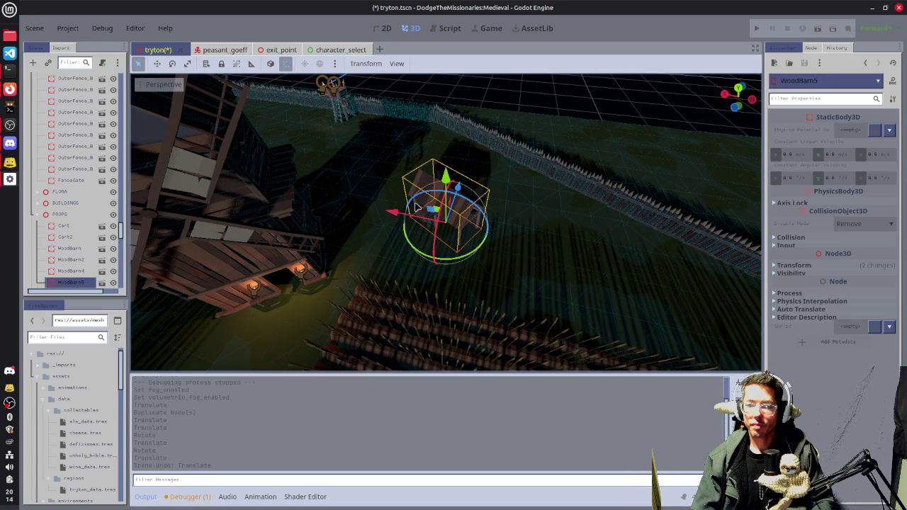
{"action": "mouse_move", "coordinate": [445, 211]}
{"action": "left_mouse_down"}
{"action": "mouse_move", "coordinate": [386, 202]}
{"action": "mouse_move", "coordinate": [372, 209]}
{"action": "mouse_move", "coordinate": [383, 212]}
{"action": "left_mouse_up"}
{"action": "mouse_move", "coordinate": [399, 257]}
{"action": "left_mouse_down"}
{"action": "mouse_move", "coordinate": [401, 188]}
{"action": "mouse_move", "coordinate": [381, 209]}
{"action": "mouse_move", "coordinate": [330, 226]}
{"action": "mouse_move", "coordinate": [346, 223]}
{"action": "left_mouse_up"}
Fine-tune WoodBarn5's Y rotation by a few degrees and save the tryton scene
{"action": "mouse_move", "coordinate": [474, 204]}
{"action": "left_mouse_down"}
{"action": "mouse_move", "coordinate": [307, 256]}
{"action": "mouse_move", "coordinate": [354, 227]}
{"action": "mouse_move", "coordinate": [495, 263]}
{"action": "mouse_move", "coordinate": [543, 217]}
{"action": "mouse_move", "coordinate": [549, 192]}
{"action": "left_mouse_up"}
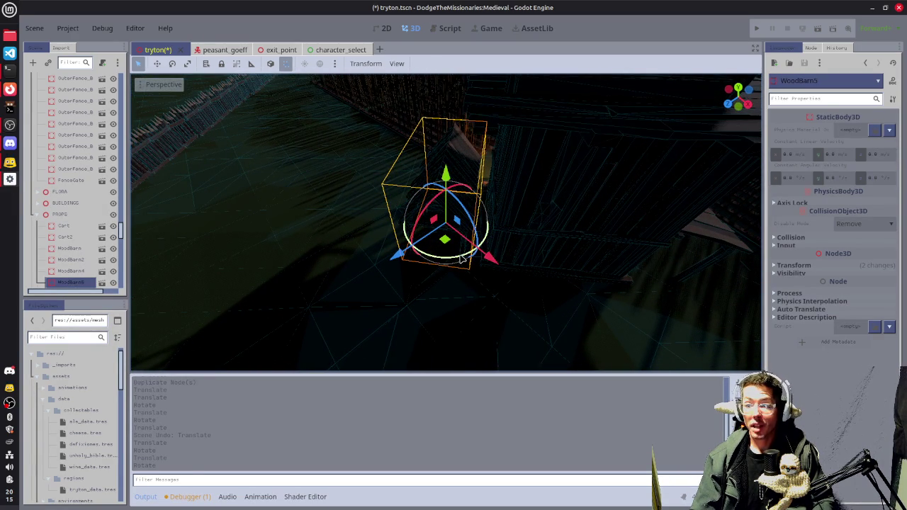
{"action": "left_click_drag", "start_coordinate": [462, 259], "coordinate": [447, 257]}
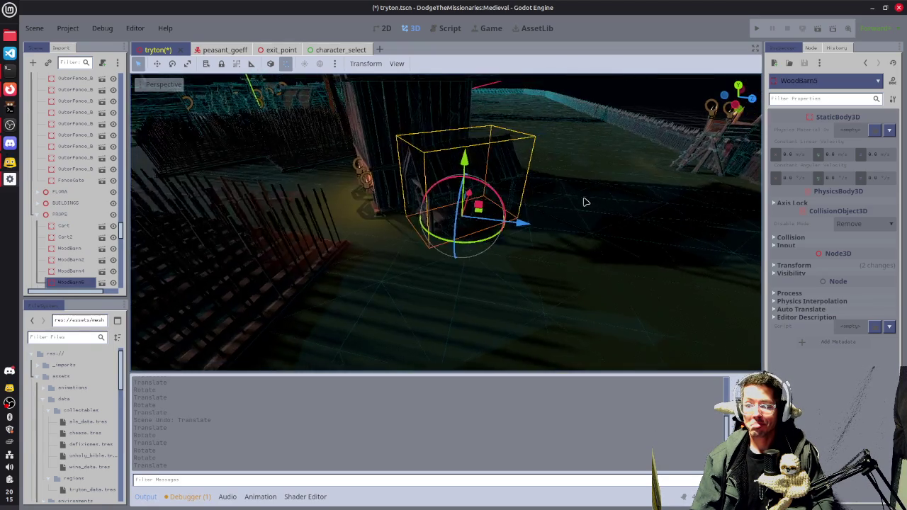
{"action": "mouse_move", "coordinate": [574, 202]}
{"action": "left_mouse_down"}
{"action": "mouse_move", "coordinate": [462, 228]}
{"action": "mouse_move", "coordinate": [560, 238]}
{"action": "mouse_move", "coordinate": [586, 231]}
{"action": "mouse_move", "coordinate": [546, 250]}
{"action": "left_mouse_up"}
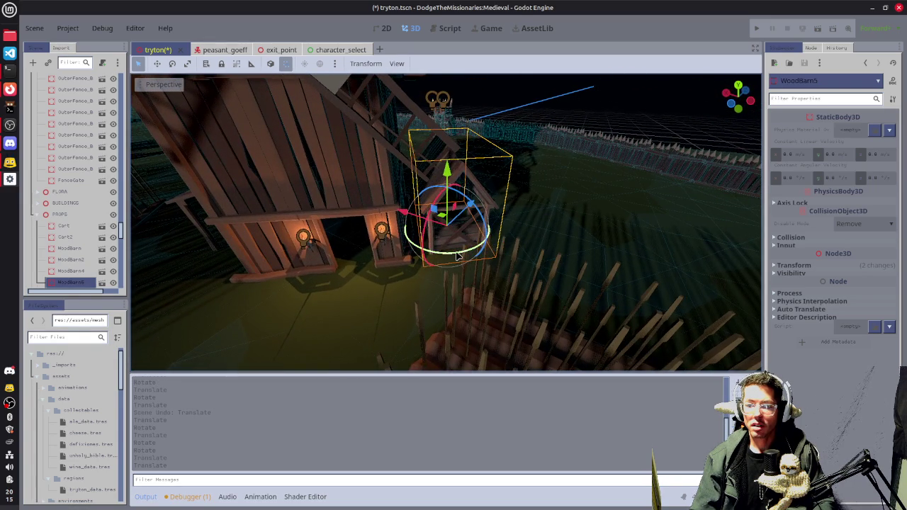
{"action": "left_click_drag", "start_coordinate": [455, 255], "coordinate": [457, 256]}
{"action": "mouse_move", "coordinate": [522, 255]}
{"action": "left_mouse_down"}
{"action": "mouse_move", "coordinate": [468, 245]}
{"action": "mouse_move", "coordinate": [460, 221]}
{"action": "mouse_move", "coordinate": [468, 231]}
{"action": "mouse_move", "coordinate": [461, 219]}
{"action": "mouse_move", "coordinate": [527, 215]}
{"action": "mouse_move", "coordinate": [622, 188]}
{"action": "mouse_move", "coordinate": [652, 167]}
{"action": "mouse_move", "coordinate": [418, 176]}
{"action": "mouse_move", "coordinate": [534, 162]}
{"action": "mouse_move", "coordinate": [674, 182]}
{"action": "mouse_move", "coordinate": [545, 226]}
{"action": "left_mouse_up"}
{"action": "key", "text": "ctrl+s"}
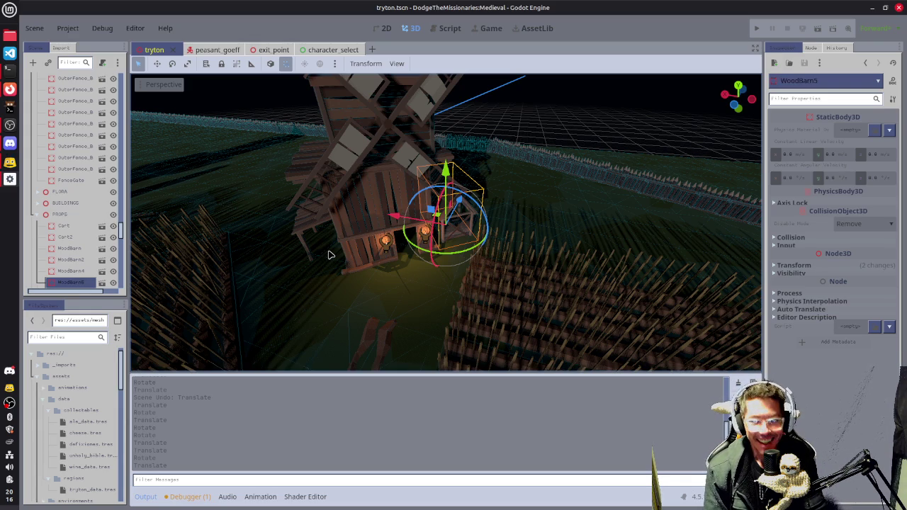
Select Windmill4 plus three neighbouring objects, move the group to its new spot, and save
{"action": "left_click", "coordinate": [395, 187]}
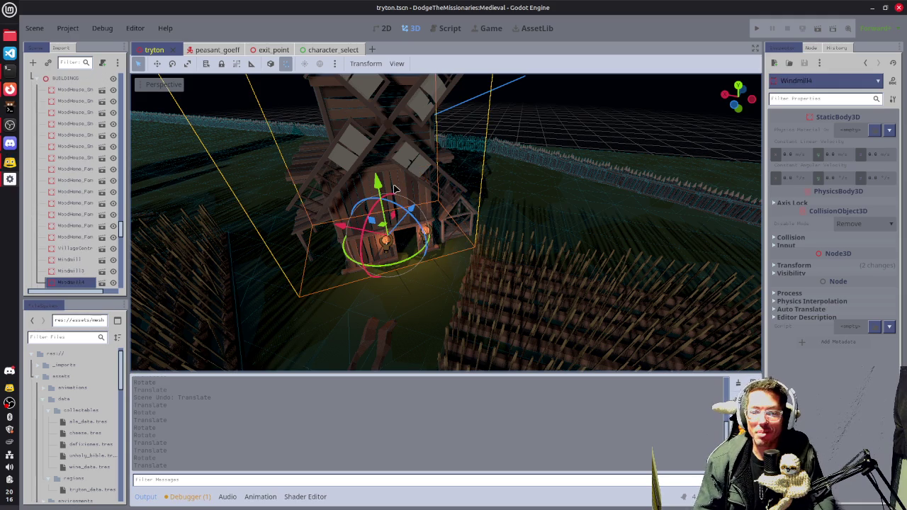
{"action": "left_click", "coordinate": [424, 244], "text": "shift"}
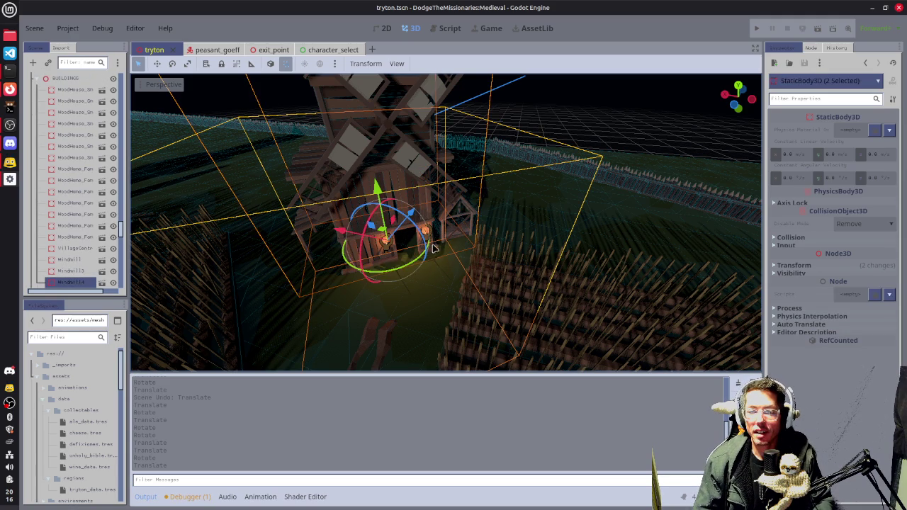
{"action": "left_click", "coordinate": [428, 234], "text": "shift"}
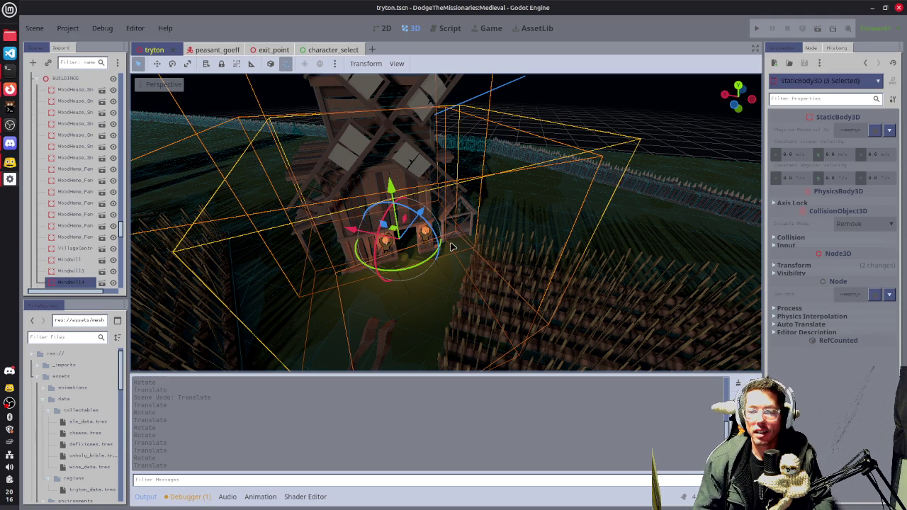
{"action": "left_click", "coordinate": [460, 206], "text": "shift"}
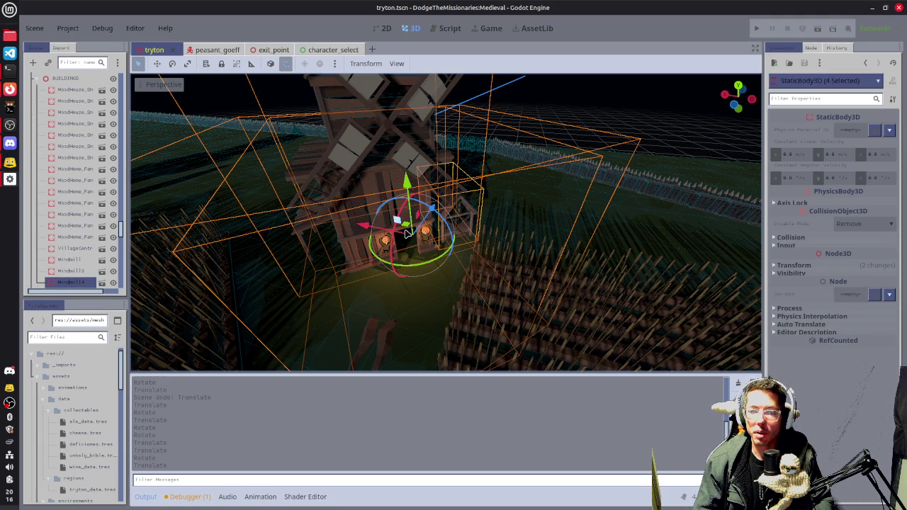
{"action": "left_click_drag", "start_coordinate": [409, 227], "coordinate": [382, 229]}
{"action": "key", "text": "ctrl+z"}
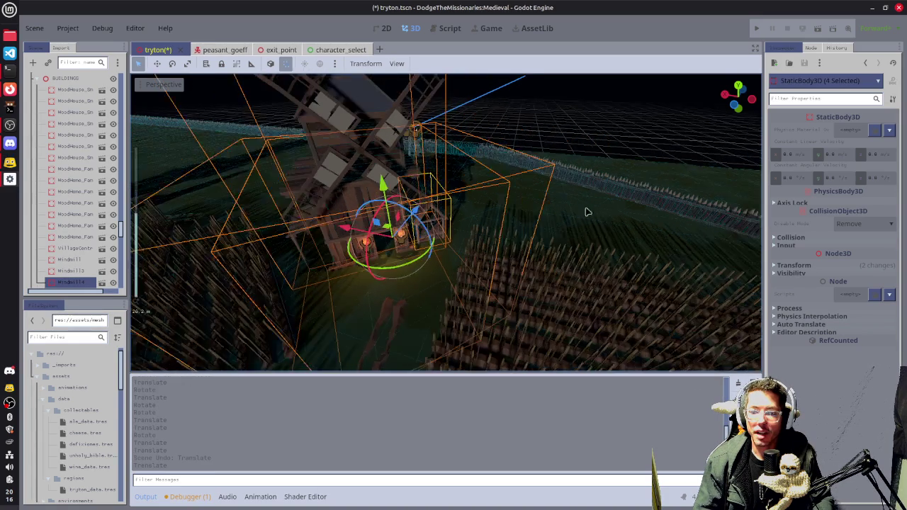
{"action": "left_click", "coordinate": [645, 213]}
{"action": "mouse_move", "coordinate": [645, 213]}
{"action": "left_mouse_down"}
{"action": "mouse_move", "coordinate": [585, 214]}
{"action": "mouse_move", "coordinate": [626, 184]}
{"action": "mouse_move", "coordinate": [453, 204]}
{"action": "mouse_move", "coordinate": [469, 251]}
{"action": "mouse_move", "coordinate": [493, 209]}
{"action": "mouse_move", "coordinate": [396, 264]}
{"action": "left_mouse_up"}
{"action": "key", "text": "ctrl+s"}
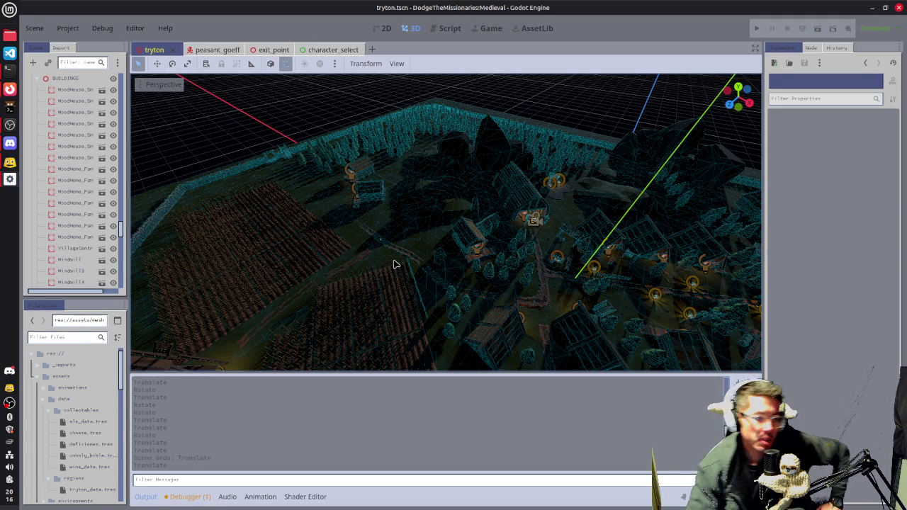
{"action": "scroll", "coordinate": [399, 228], "scroll_direction": "up", "scroll_amount": 5}
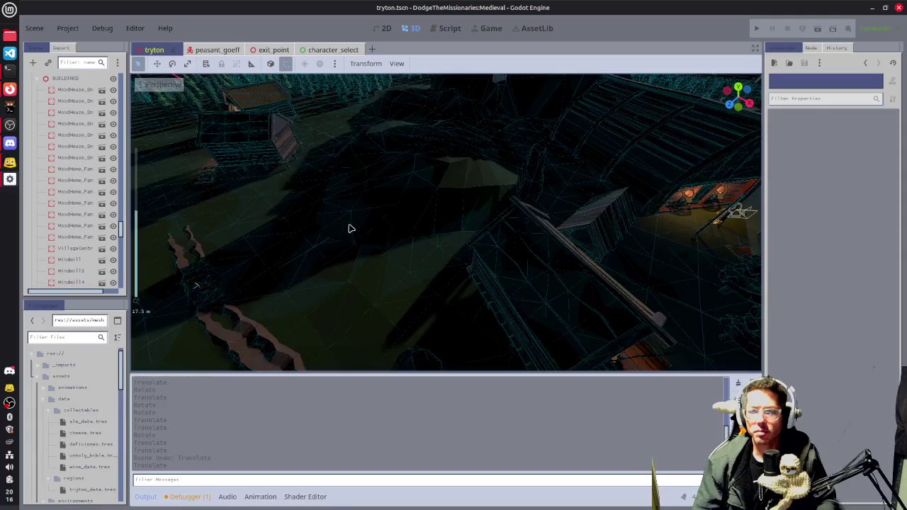
{"action": "scroll", "coordinate": [294, 234], "scroll_direction": "down", "scroll_amount": 5}
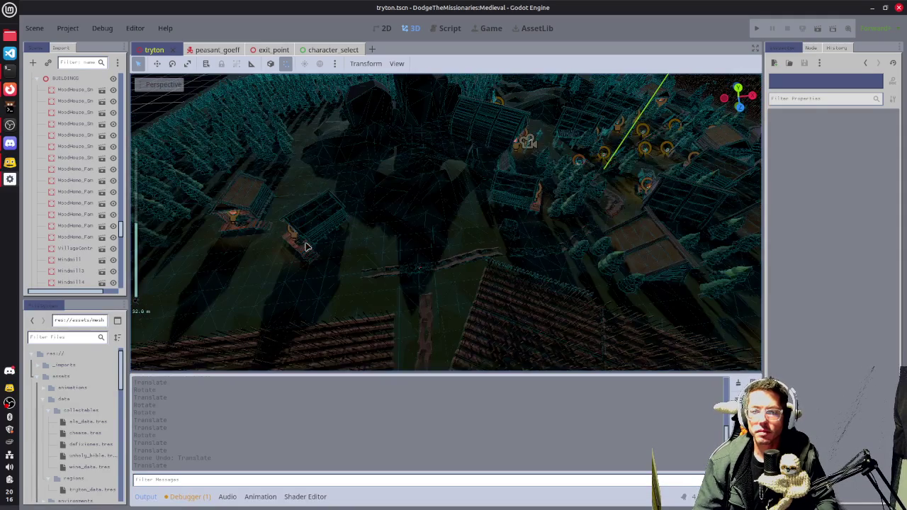
{"action": "left_click_drag", "start_coordinate": [307, 247], "coordinate": [585, 245]}
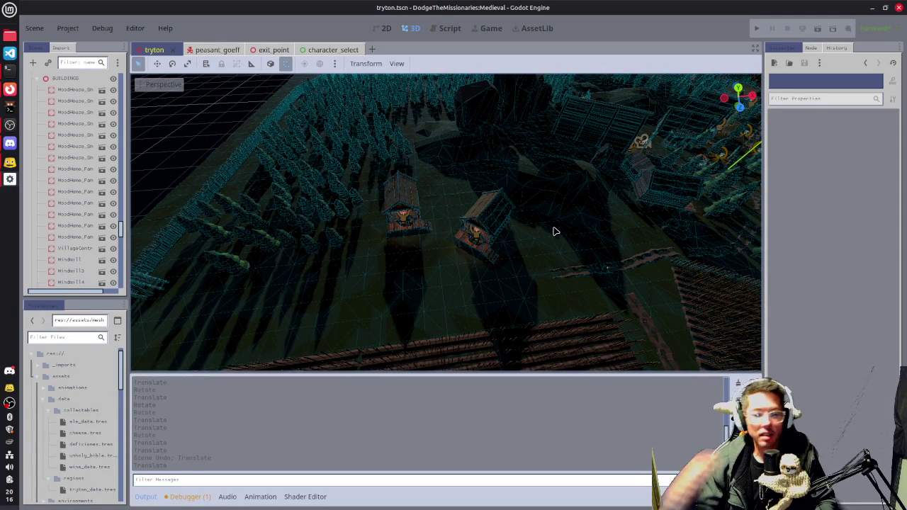
{"action": "mouse_move", "coordinate": [594, 263]}
{"action": "left_mouse_down"}
{"action": "mouse_move", "coordinate": [506, 293]}
{"action": "mouse_move", "coordinate": [404, 308]}
{"action": "left_mouse_up"}
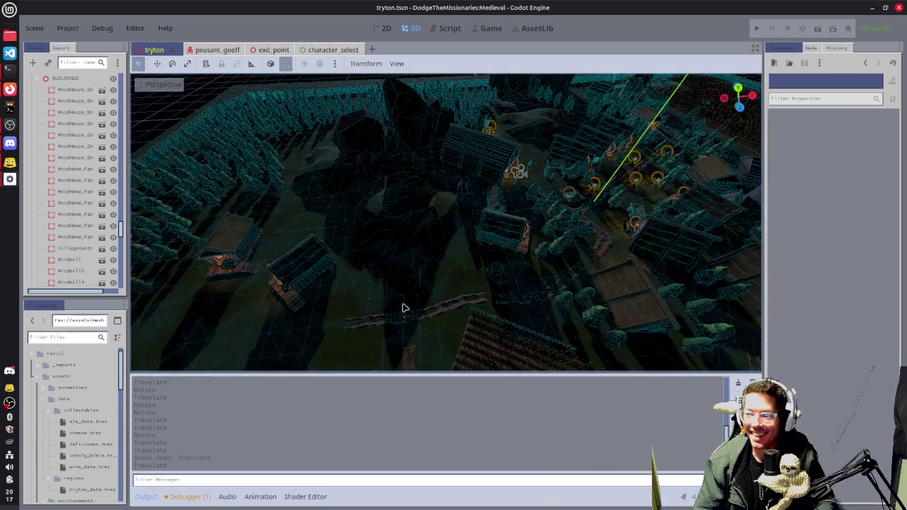
{"action": "scroll", "coordinate": [411, 286], "scroll_direction": "up", "scroll_amount": 2}
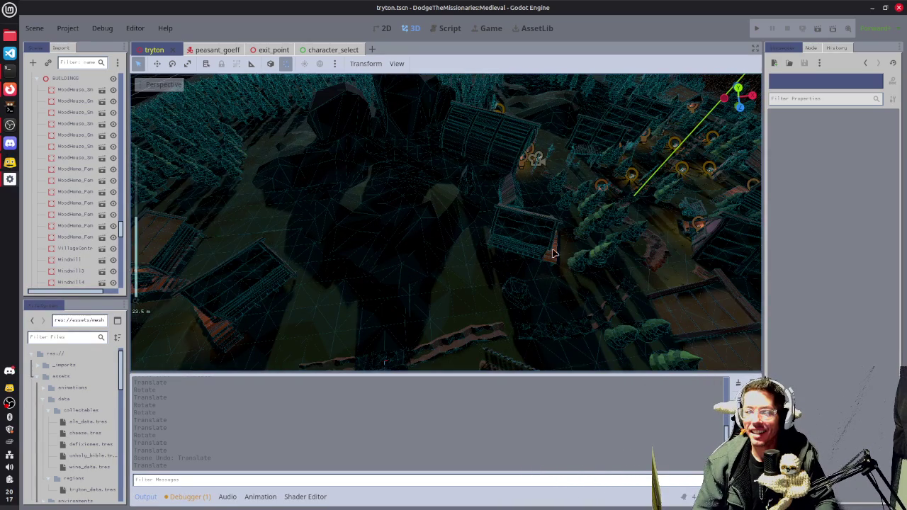
{"action": "left_click_drag", "start_coordinate": [623, 259], "coordinate": [496, 262]}
{"action": "scroll", "coordinate": [496, 261], "scroll_direction": "down", "scroll_amount": 4}
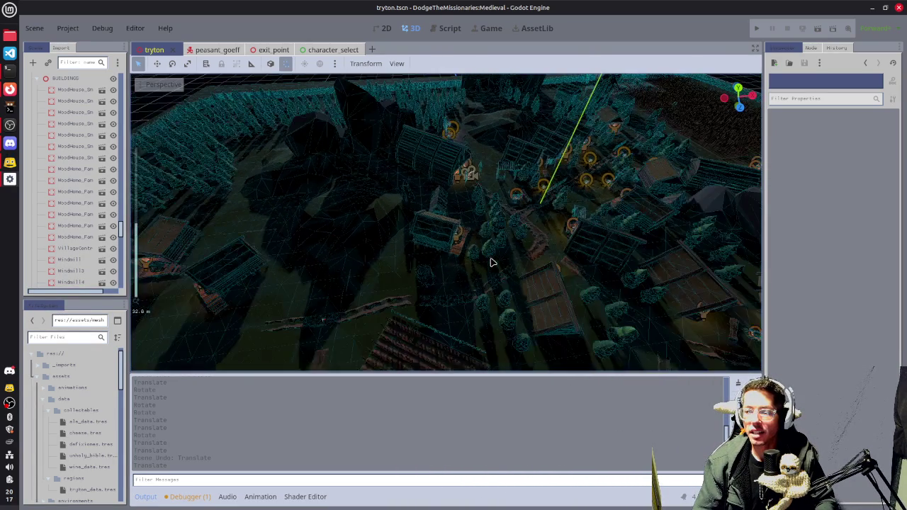
{"action": "scroll", "coordinate": [492, 262], "scroll_direction": "up", "scroll_amount": 2}
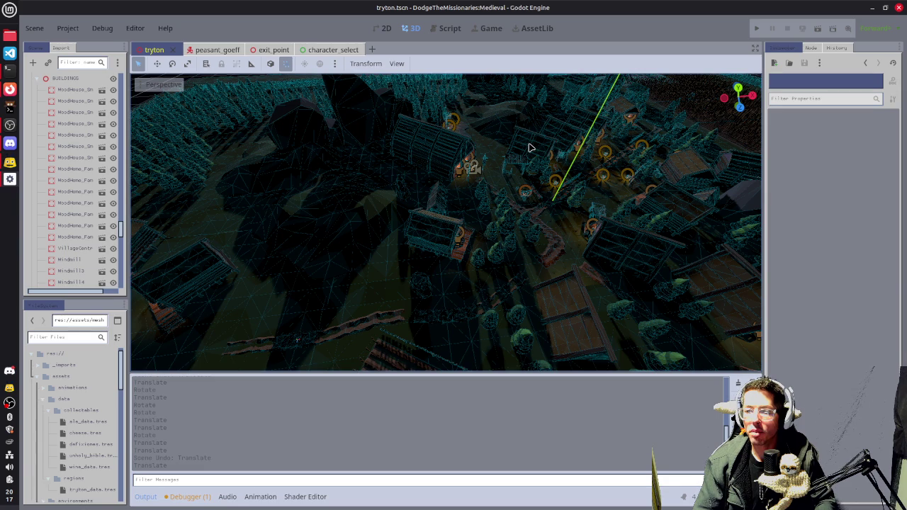
Select WoodBarn5 and focus the view on it
{"action": "left_click", "coordinate": [526, 197]}
{"action": "key", "text": "f"}
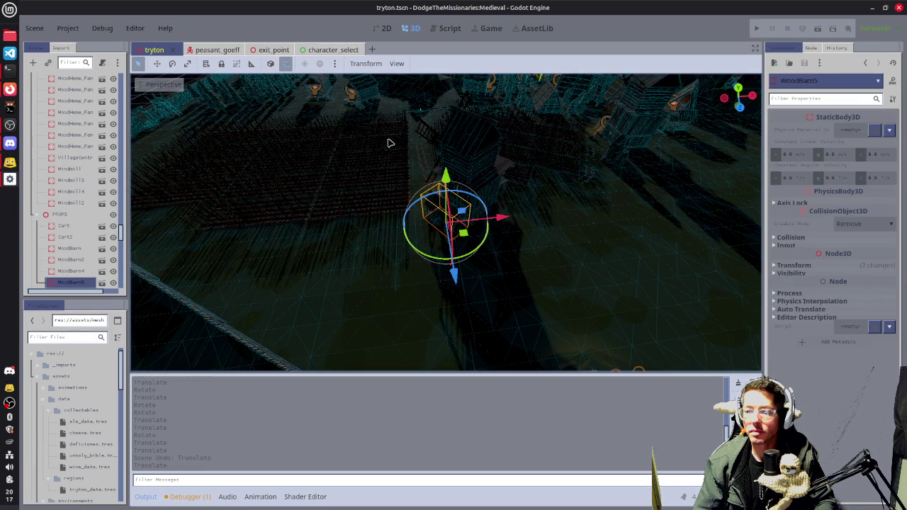
{"action": "scroll", "coordinate": [500, 135], "scroll_direction": "down", "scroll_amount": 2}
{"action": "scroll", "coordinate": [500, 134], "scroll_direction": "down", "scroll_amount": 5}
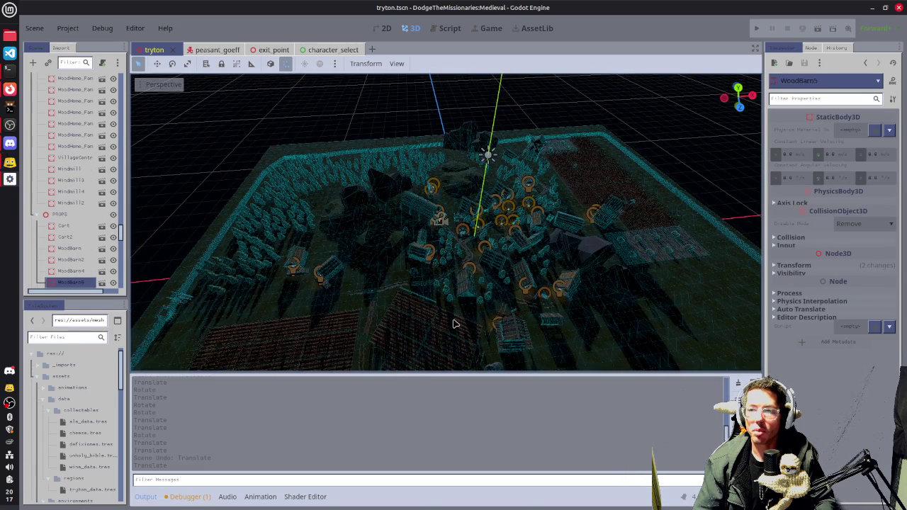
{"action": "scroll", "coordinate": [439, 236], "scroll_direction": "up", "scroll_amount": 2}
{"action": "scroll", "coordinate": [439, 236], "scroll_direction": "up", "scroll_amount": 3}
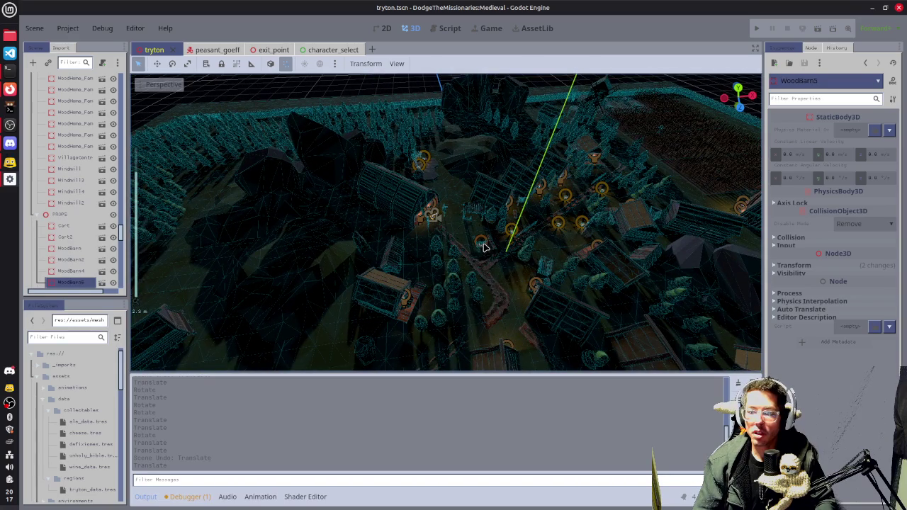
Select and frame the village Firepit, then save the tryton scene
{"action": "left_click", "coordinate": [484, 247]}
{"action": "key", "text": "f"}
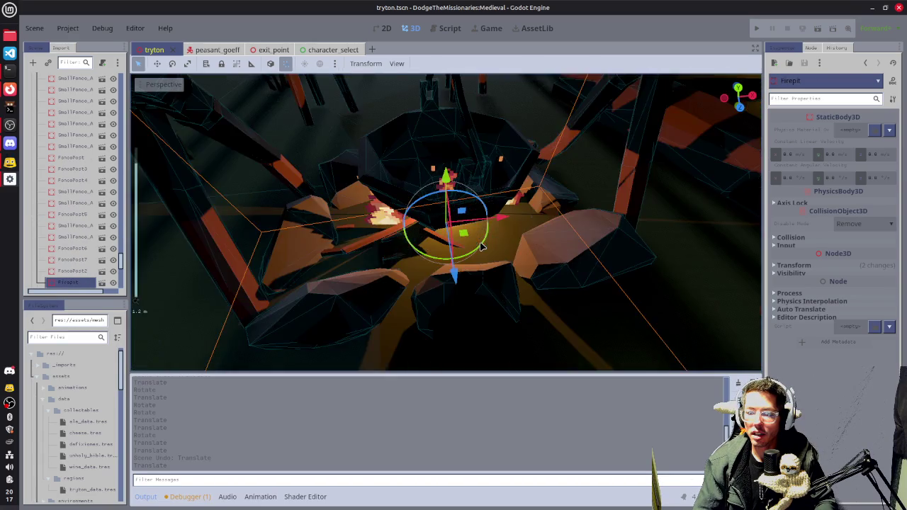
{"action": "scroll", "coordinate": [480, 244], "scroll_direction": "down", "scroll_amount": 3}
{"action": "key", "text": "KP_6"}
{"action": "key", "text": "KP_6"}
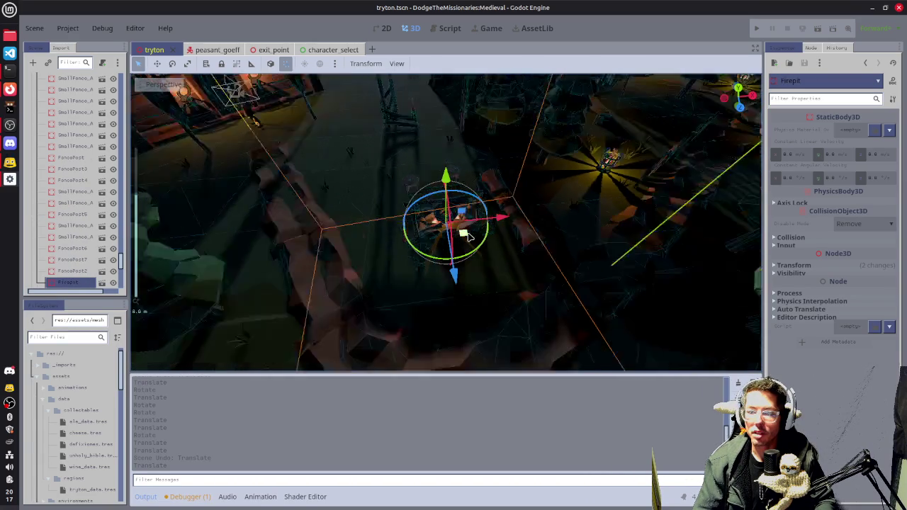
{"action": "key", "text": "ctrl+s"}
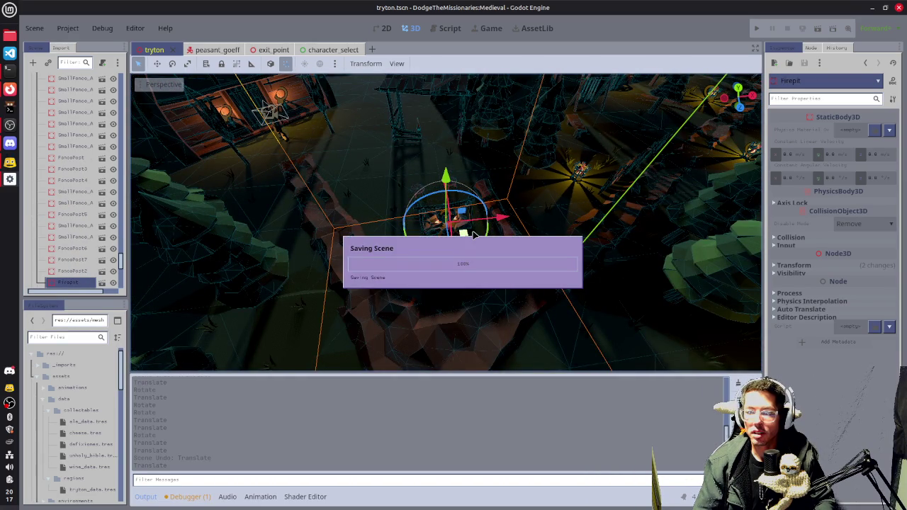
Duplicate the Firepit as Firepit3 and move it in top view between two wooden houses
{"action": "key", "text": "ctrl+d"}
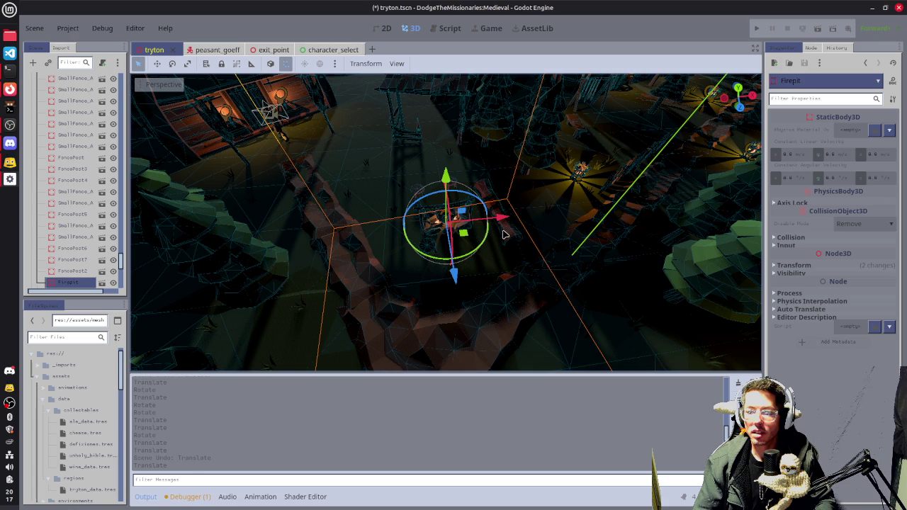
{"action": "scroll", "coordinate": [479, 259], "scroll_direction": "down", "scroll_amount": 4}
{"action": "key", "text": "KP_7"}
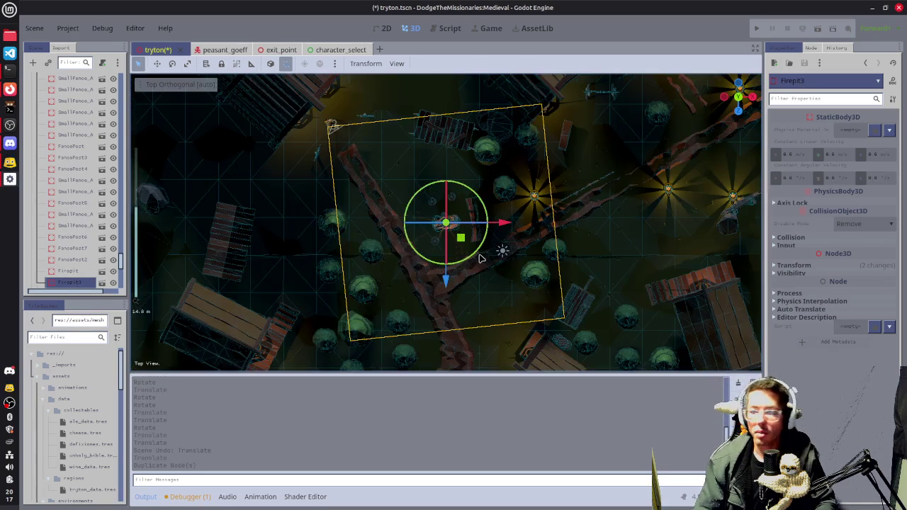
{"action": "scroll", "coordinate": [474, 252], "scroll_direction": "down", "scroll_amount": 3}
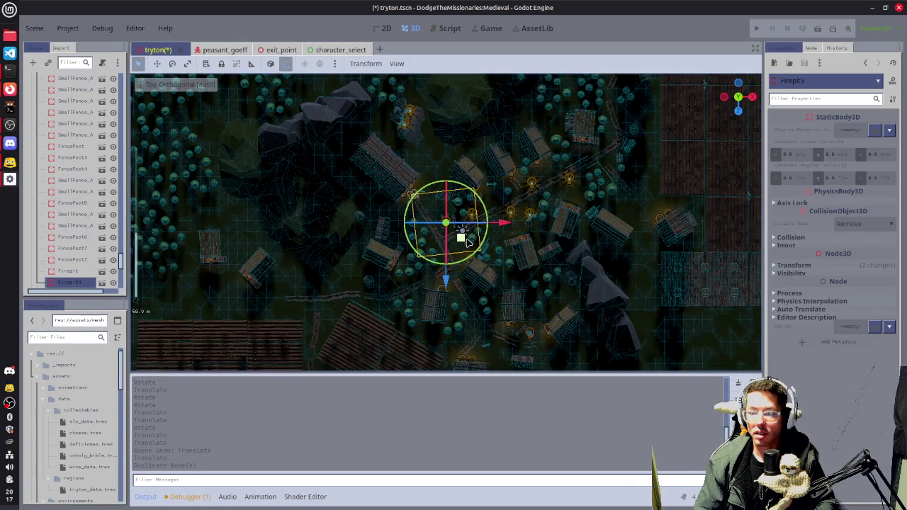
{"action": "mouse_move", "coordinate": [441, 259]}
{"action": "left_mouse_down"}
{"action": "mouse_move", "coordinate": [163, 301]}
{"action": "mouse_move", "coordinate": [243, 299]}
{"action": "left_mouse_up"}
{"action": "key", "text": "f"}
{"action": "scroll", "coordinate": [429, 283], "scroll_direction": "up", "scroll_amount": 3}
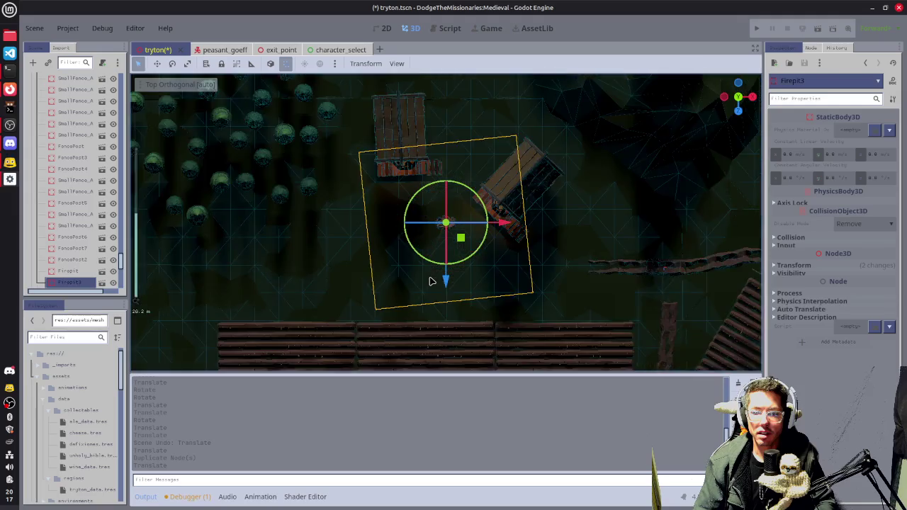
{"action": "mouse_move", "coordinate": [421, 278]}
{"action": "left_mouse_down"}
{"action": "mouse_move", "coordinate": [496, 241]}
{"action": "mouse_move", "coordinate": [461, 259]}
{"action": "mouse_move", "coordinate": [439, 241]}
{"action": "mouse_move", "coordinate": [530, 226]}
{"action": "mouse_move", "coordinate": [453, 243]}
{"action": "mouse_move", "coordinate": [441, 206]}
{"action": "mouse_move", "coordinate": [449, 209]}
{"action": "mouse_move", "coordinate": [437, 227]}
{"action": "left_mouse_up"}
Shift the larger wooden house slightly toward the fire pit and save the tryton scene
{"action": "left_click", "coordinate": [539, 119]}
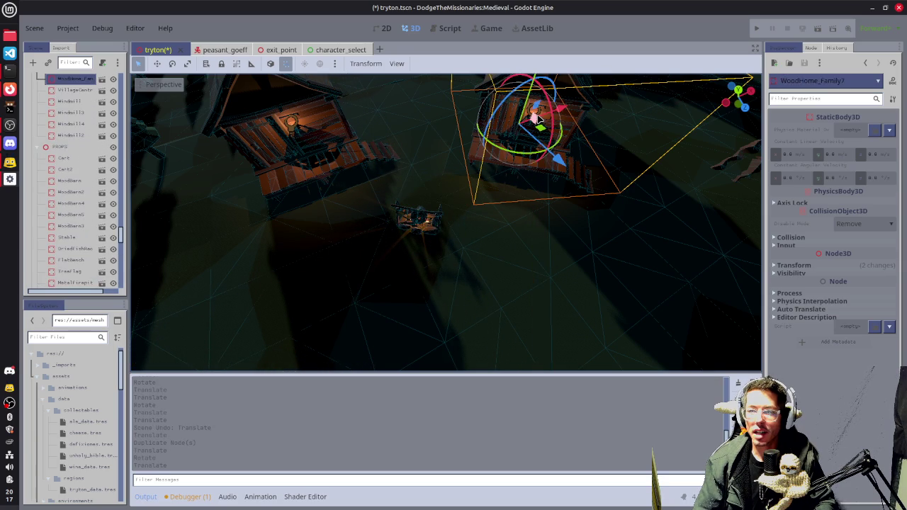
{"action": "scroll", "coordinate": [595, 163], "scroll_direction": "up", "scroll_amount": 3}
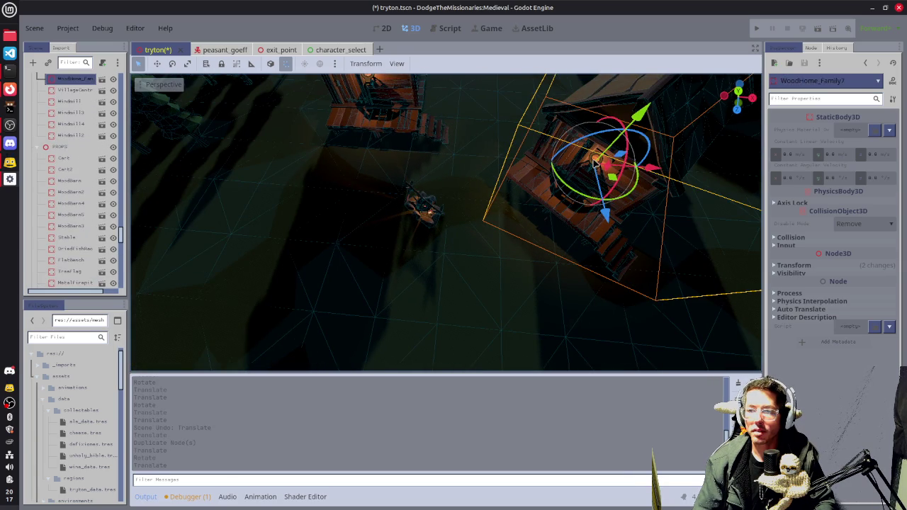
{"action": "left_click", "coordinate": [595, 163]}
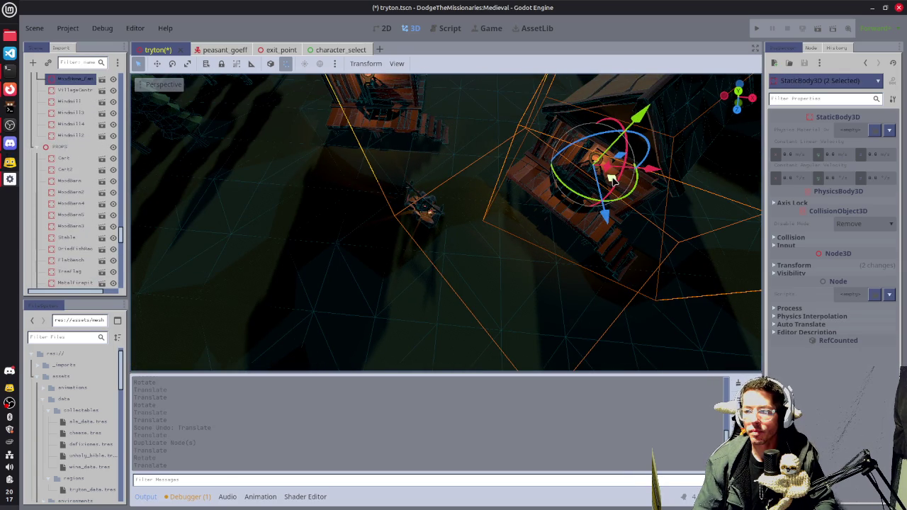
{"action": "mouse_move", "coordinate": [613, 181]}
{"action": "left_mouse_down"}
{"action": "mouse_move", "coordinate": [592, 158]}
{"action": "mouse_move", "coordinate": [598, 213]}
{"action": "mouse_move", "coordinate": [581, 202]}
{"action": "mouse_move", "coordinate": [589, 202]}
{"action": "mouse_move", "coordinate": [550, 213]}
{"action": "mouse_move", "coordinate": [579, 184]}
{"action": "mouse_move", "coordinate": [565, 189]}
{"action": "mouse_move", "coordinate": [547, 176]}
{"action": "left_mouse_up"}
{"action": "scroll", "coordinate": [579, 182], "scroll_direction": "down", "scroll_amount": 3}
{"action": "scroll", "coordinate": [547, 177], "scroll_direction": "up", "scroll_amount": 1}
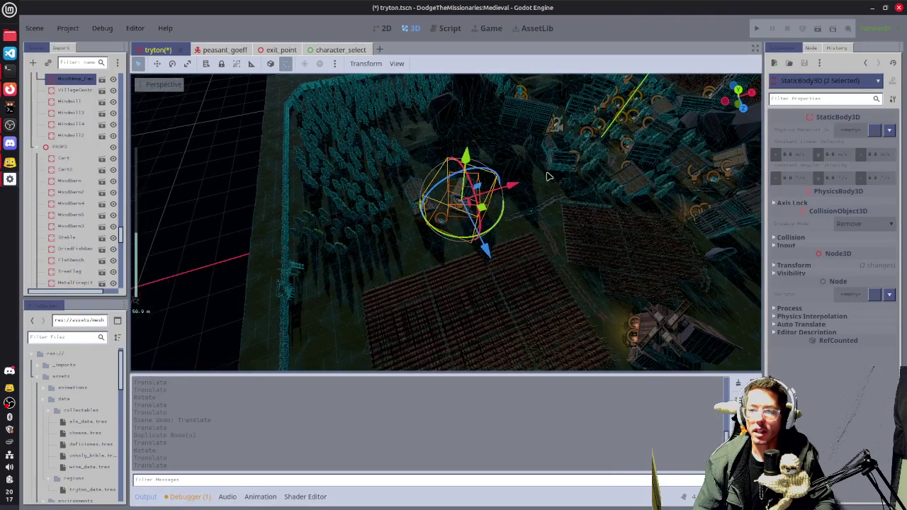
{"action": "key", "text": "ctrl+s"}
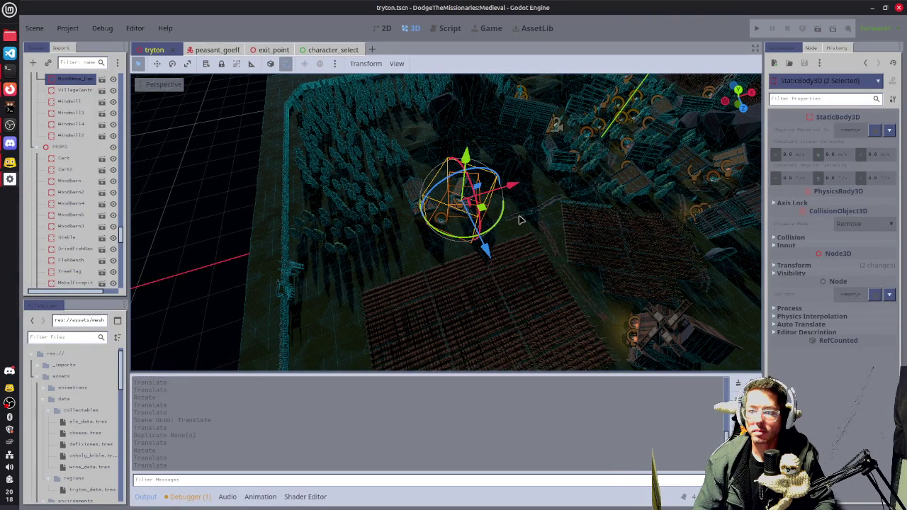
Orbit over the village from low and high angles to inspect the layout
{"action": "mouse_move", "coordinate": [573, 136]}
{"action": "left_mouse_down"}
{"action": "mouse_move", "coordinate": [496, 142]}
{"action": "mouse_move", "coordinate": [435, 92]}
{"action": "mouse_move", "coordinate": [427, 207]}
{"action": "left_mouse_up"}
{"action": "scroll", "coordinate": [428, 207], "scroll_direction": "up", "scroll_amount": 4}
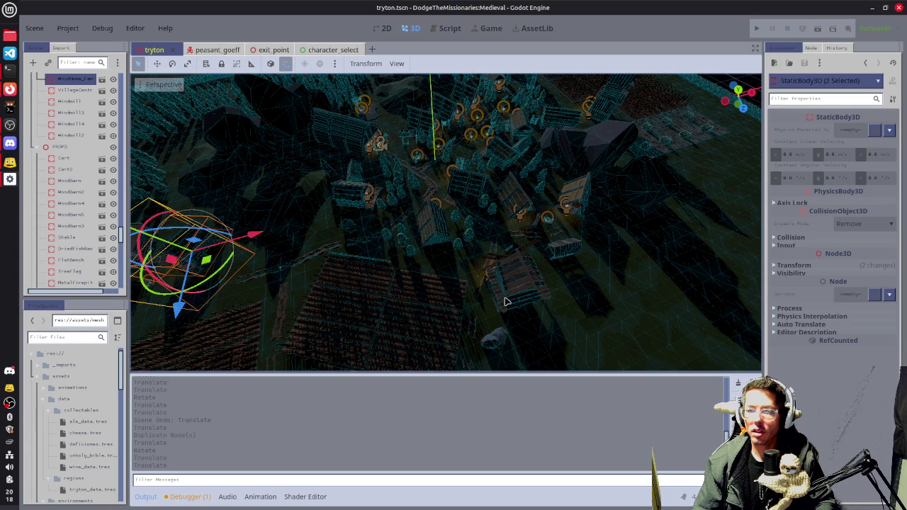
{"action": "mouse_move", "coordinate": [684, 277]}
{"action": "left_mouse_down"}
{"action": "mouse_move", "coordinate": [636, 229]}
{"action": "mouse_move", "coordinate": [586, 205]}
{"action": "mouse_move", "coordinate": [542, 231]}
{"action": "left_mouse_up"}
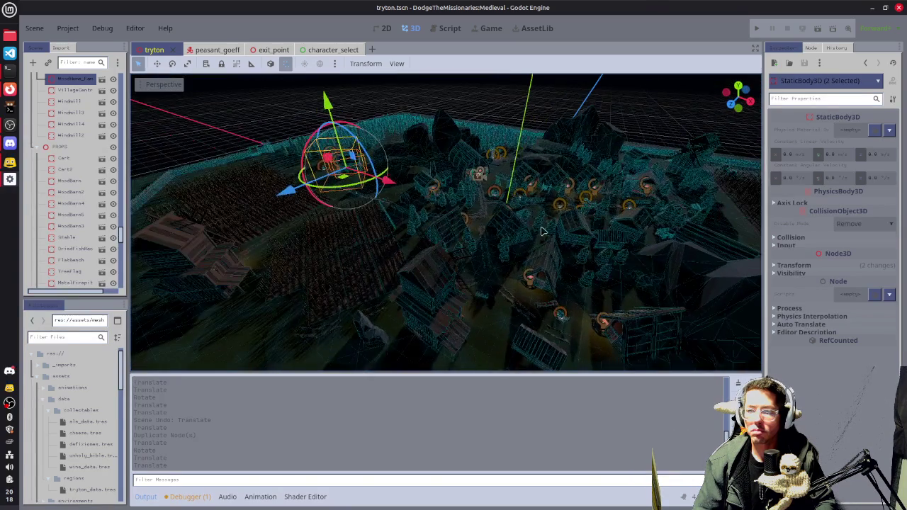
{"action": "mouse_move", "coordinate": [367, 241]}
{"action": "left_mouse_down"}
{"action": "mouse_move", "coordinate": [480, 251]}
{"action": "mouse_move", "coordinate": [451, 209]}
{"action": "mouse_move", "coordinate": [390, 241]}
{"action": "left_mouse_up"}
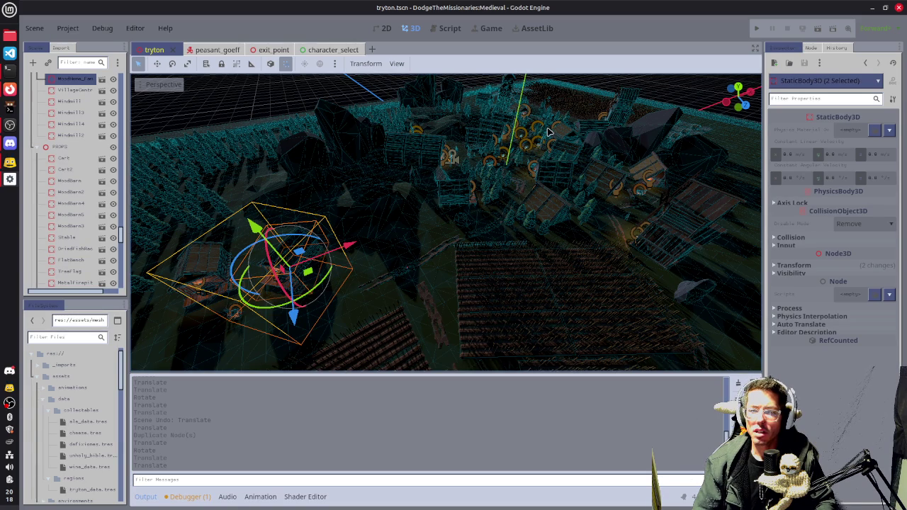
{"action": "mouse_move", "coordinate": [537, 160]}
{"action": "left_mouse_down"}
{"action": "mouse_move", "coordinate": [452, 282]}
{"action": "mouse_move", "coordinate": [453, 255]}
{"action": "mouse_move", "coordinate": [492, 210]}
{"action": "mouse_move", "coordinate": [445, 310]}
{"action": "left_mouse_up"}
{"action": "scroll", "coordinate": [494, 207], "scroll_direction": "up", "scroll_amount": 2}
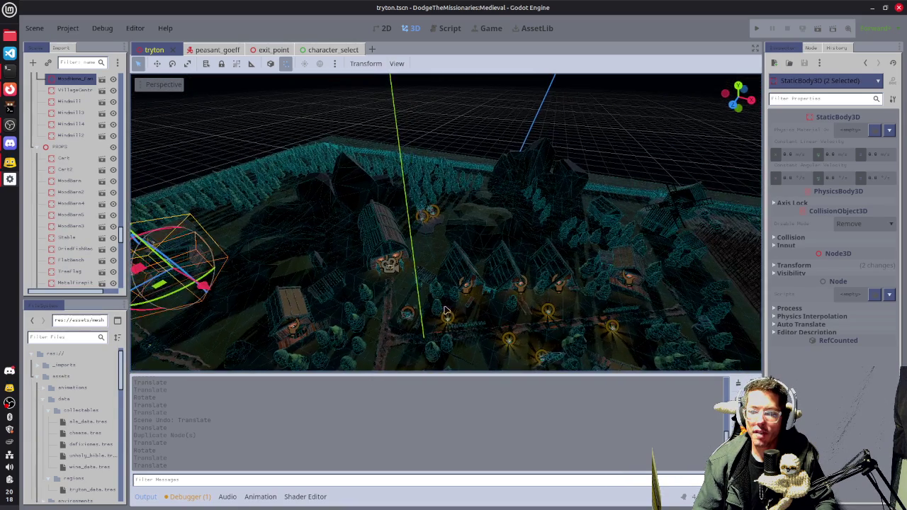
Nudge Windmill3 slightly, then select and focus on the bench FlatBench4
{"action": "left_click", "coordinate": [467, 333]}
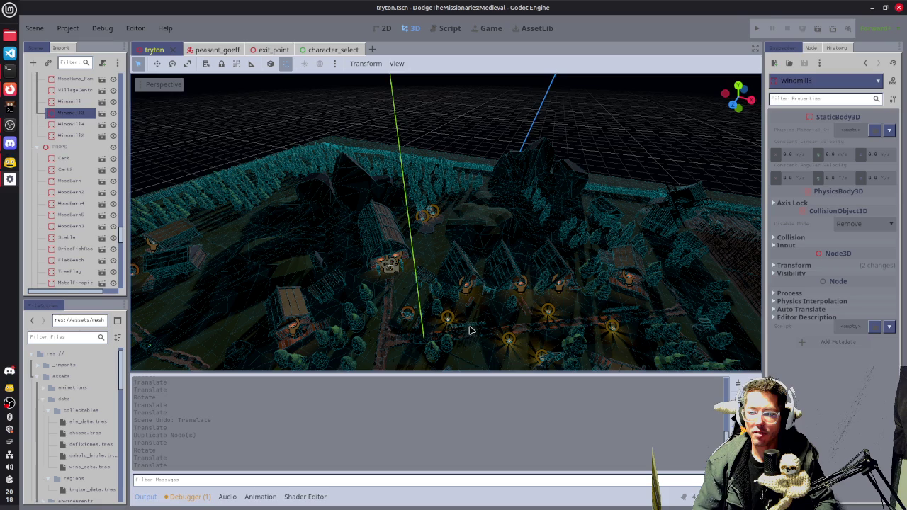
{"action": "left_click_drag", "start_coordinate": [467, 330], "coordinate": [482, 331]}
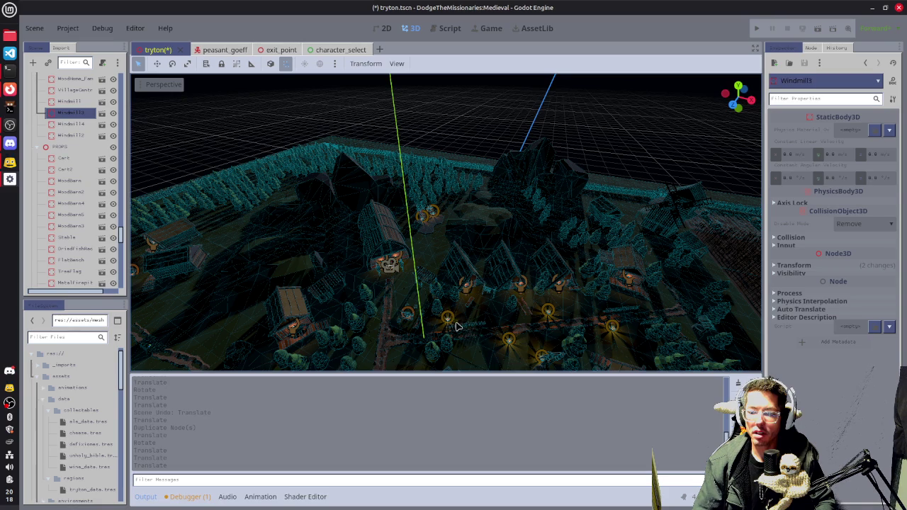
{"action": "left_click", "coordinate": [469, 307]}
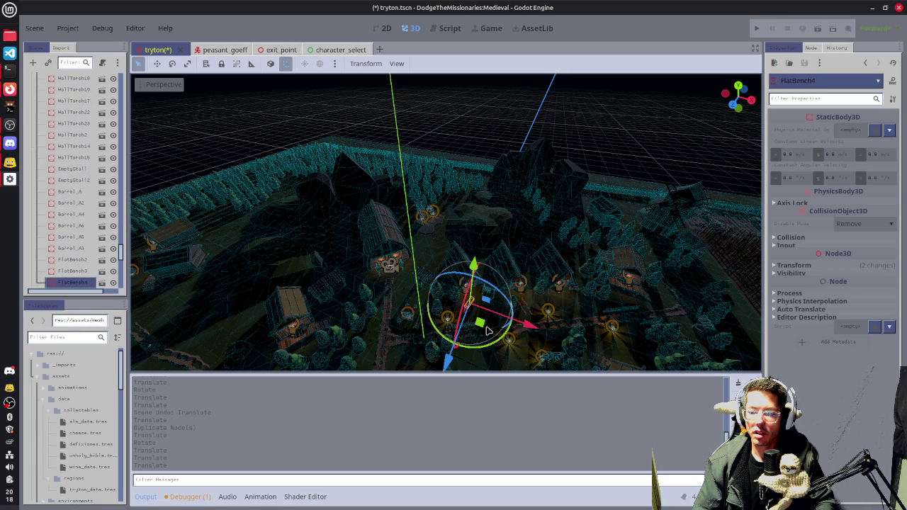
{"action": "key", "text": "f"}
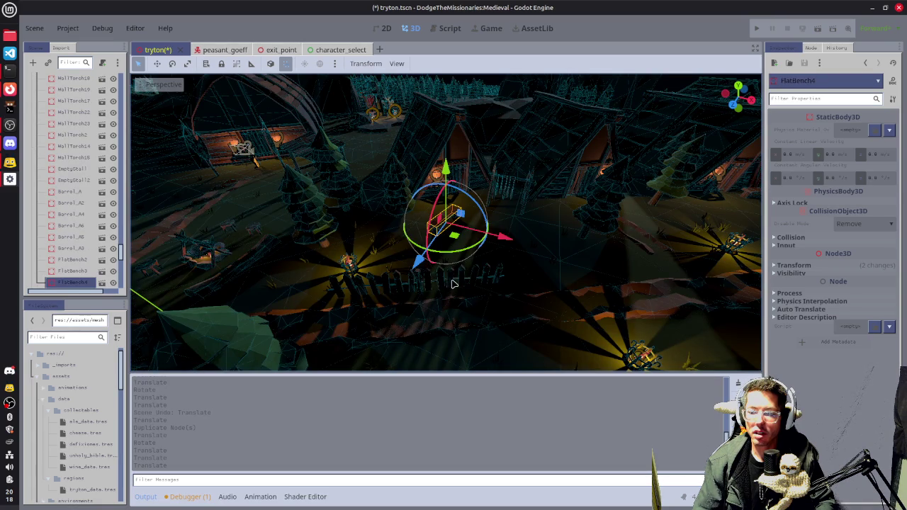
Duplicate SmallFence_A8 and a second fence in top view, moving the copies down-left along the path
{"action": "left_click", "coordinate": [451, 283]}
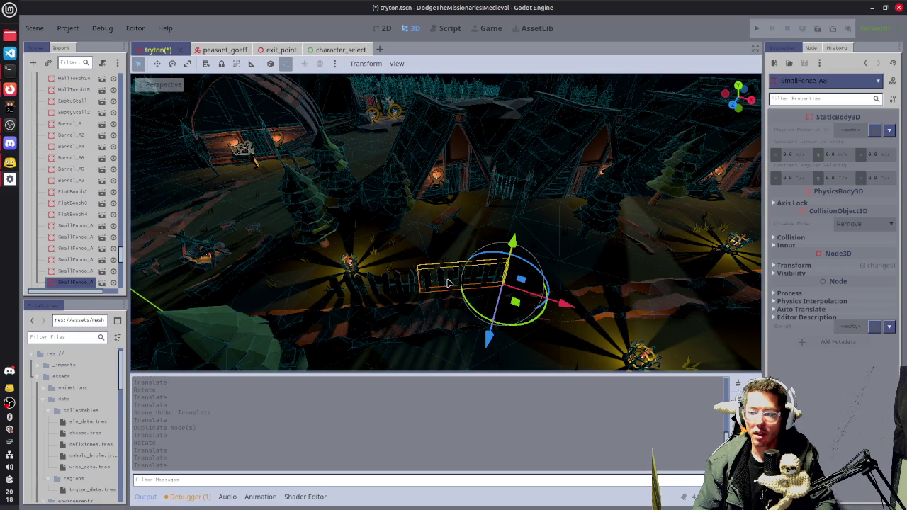
{"action": "left_click", "coordinate": [400, 283], "text": "shift"}
{"action": "scroll", "coordinate": [400, 283], "scroll_direction": "down", "scroll_amount": 5}
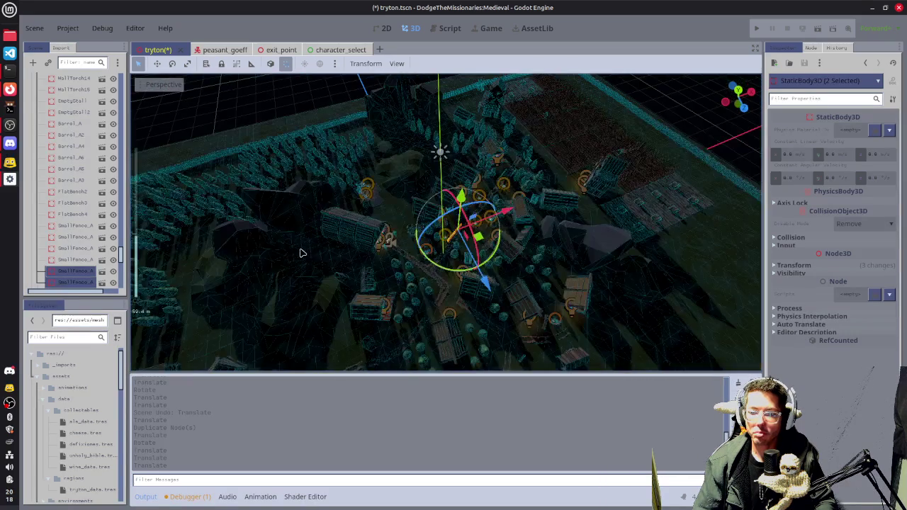
{"action": "key", "text": "KP_7"}
{"action": "key", "text": "ctrl+d"}
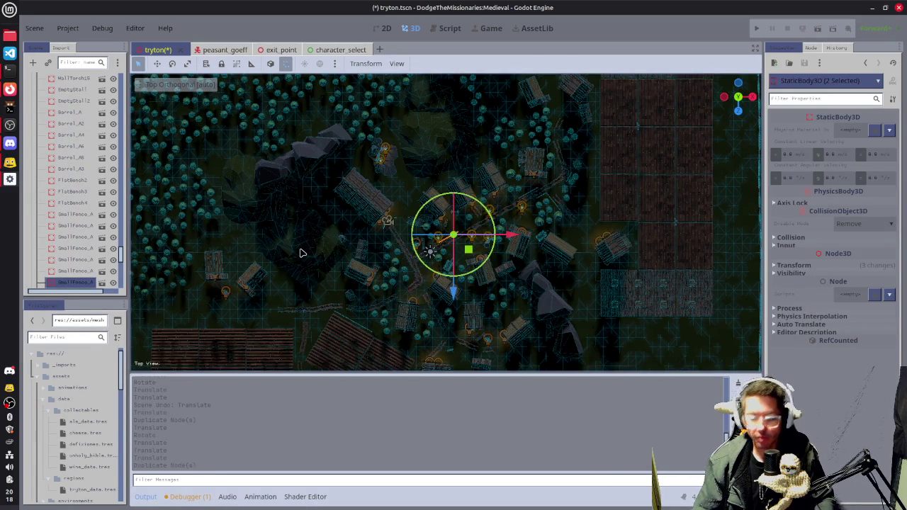
{"action": "mouse_move", "coordinate": [448, 266]}
{"action": "left_mouse_down"}
{"action": "mouse_move", "coordinate": [308, 331]}
{"action": "mouse_move", "coordinate": [330, 336]}
{"action": "mouse_move", "coordinate": [308, 348]}
{"action": "mouse_move", "coordinate": [299, 322]}
{"action": "left_mouse_up"}
{"action": "key", "text": "f"}
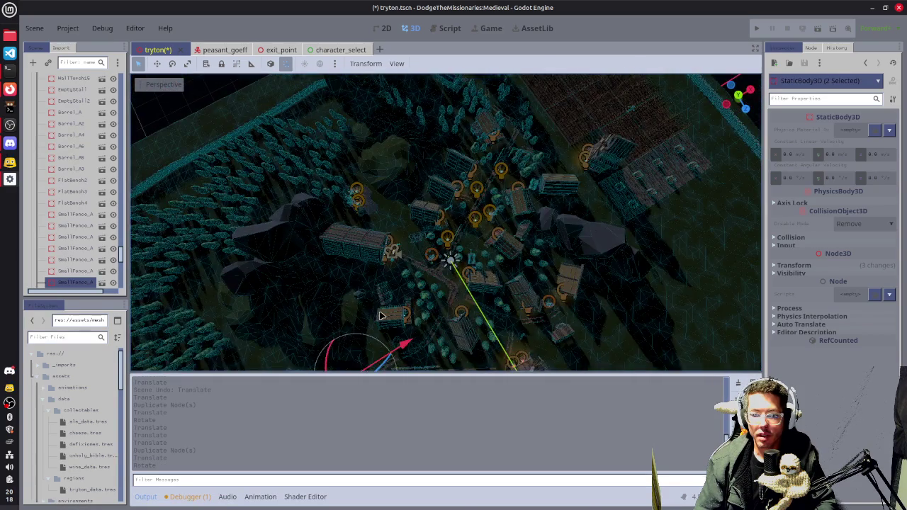
{"action": "scroll", "coordinate": [439, 252], "scroll_direction": "up", "scroll_amount": 3}
{"action": "left_click_drag", "start_coordinate": [440, 251], "coordinate": [378, 280]}
Slide the fence along X, duplicate it again, rotate it into line, and save the scene
{"action": "mouse_move", "coordinate": [488, 264]}
{"action": "left_mouse_down"}
{"action": "mouse_move", "coordinate": [528, 275]}
{"action": "mouse_move", "coordinate": [427, 233]}
{"action": "mouse_move", "coordinate": [496, 266]}
{"action": "mouse_move", "coordinate": [571, 286]}
{"action": "mouse_move", "coordinate": [474, 218]}
{"action": "left_mouse_up"}
{"action": "key", "text": "ctrl+d"}
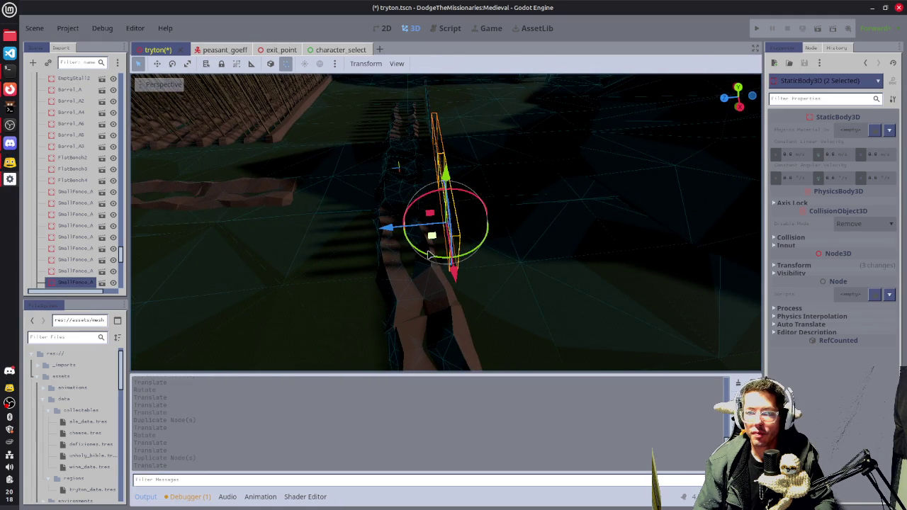
{"action": "mouse_move", "coordinate": [428, 256]}
{"action": "left_mouse_down"}
{"action": "mouse_move", "coordinate": [438, 260]}
{"action": "mouse_move", "coordinate": [434, 242]}
{"action": "left_mouse_up"}
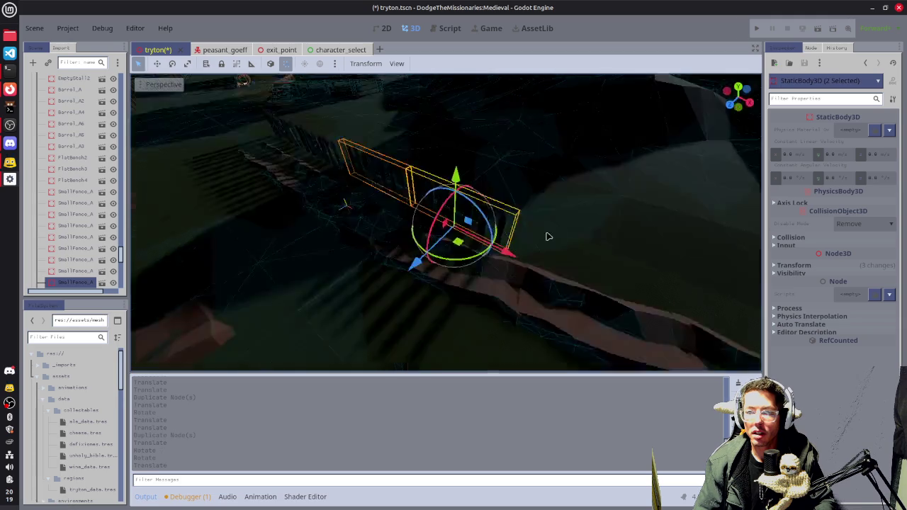
{"action": "mouse_move", "coordinate": [547, 236]}
{"action": "left_mouse_down"}
{"action": "mouse_move", "coordinate": [591, 234]}
{"action": "mouse_move", "coordinate": [539, 226]}
{"action": "mouse_move", "coordinate": [449, 249]}
{"action": "left_mouse_up"}
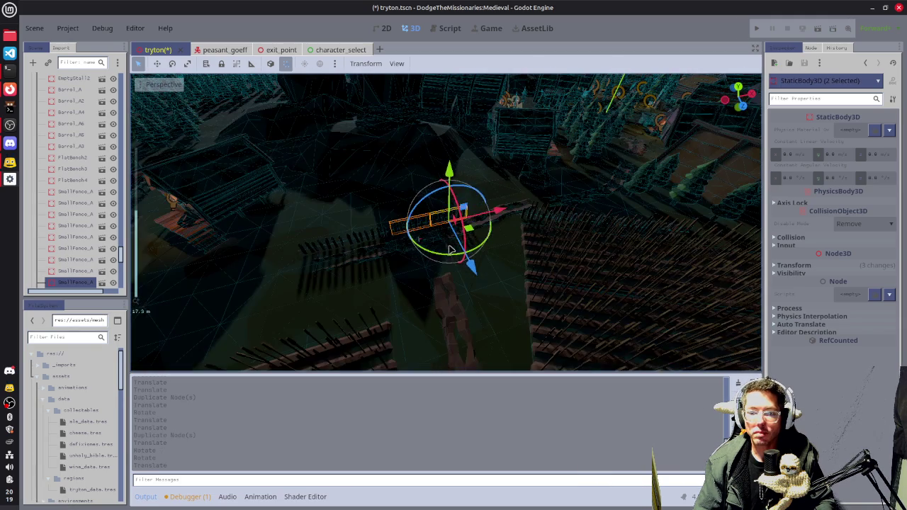
{"action": "key", "text": "ctrl+s"}
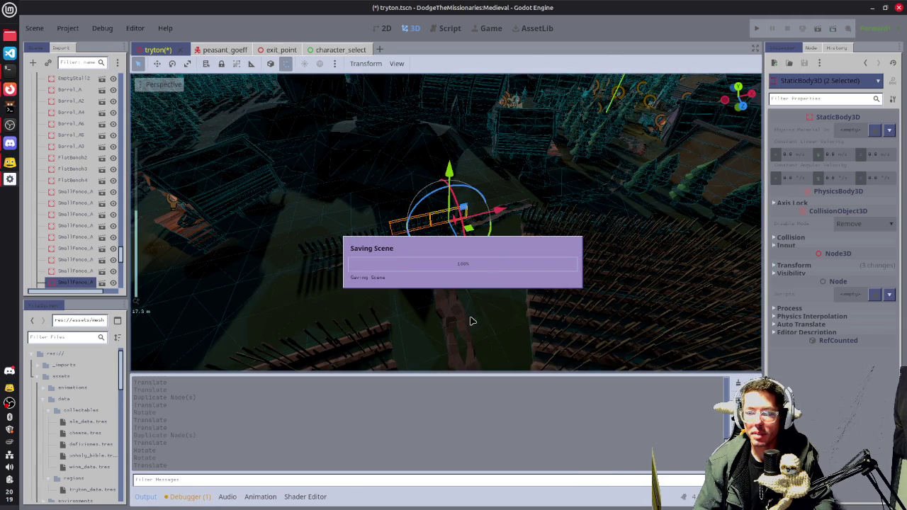
{"action": "mouse_move", "coordinate": [496, 265]}
{"action": "left_mouse_down"}
{"action": "mouse_move", "coordinate": [561, 258]}
{"action": "mouse_move", "coordinate": [416, 301]}
{"action": "mouse_move", "coordinate": [581, 200]}
{"action": "mouse_move", "coordinate": [461, 185]}
{"action": "mouse_move", "coordinate": [546, 213]}
{"action": "left_mouse_up"}
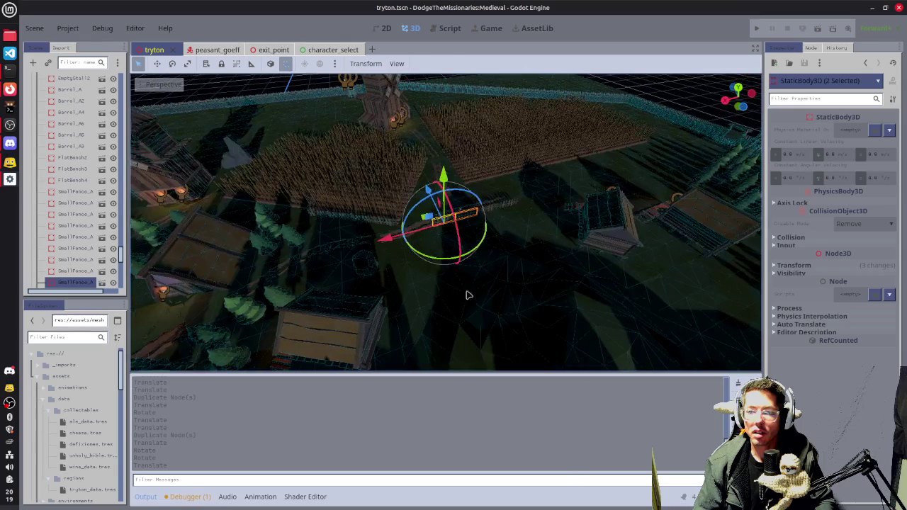
{"action": "mouse_move", "coordinate": [452, 286]}
{"action": "left_mouse_down"}
{"action": "mouse_move", "coordinate": [470, 266]}
{"action": "mouse_move", "coordinate": [496, 288]}
{"action": "left_mouse_up"}
From the top view, duplicate the tree cluster twice: one copy moved left and rotated, one slid right
{"action": "key", "text": "KP_7"}
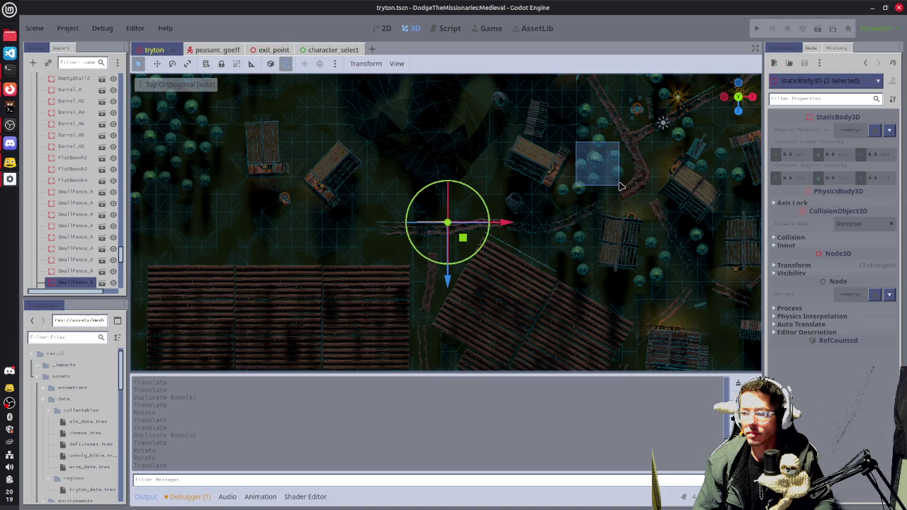
{"action": "left_click_drag", "start_coordinate": [621, 186], "coordinate": [619, 179]}
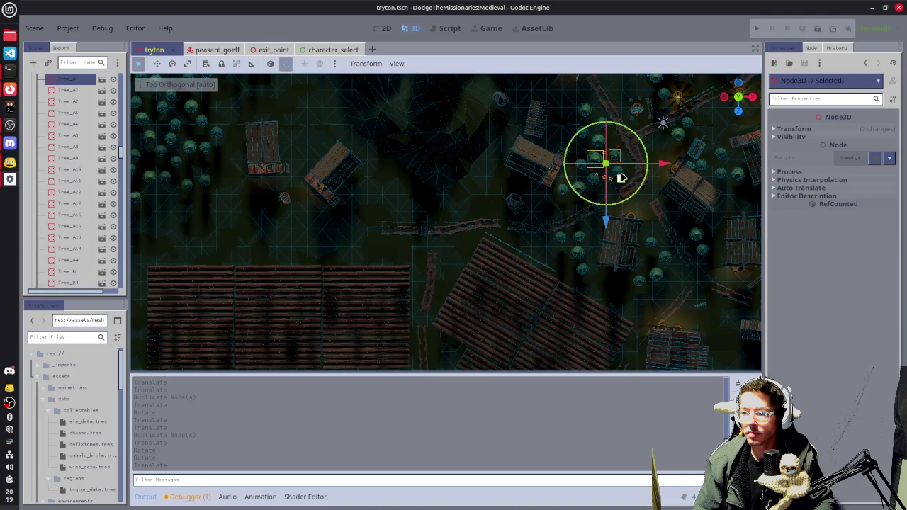
{"action": "key", "text": "ctrl+d"}
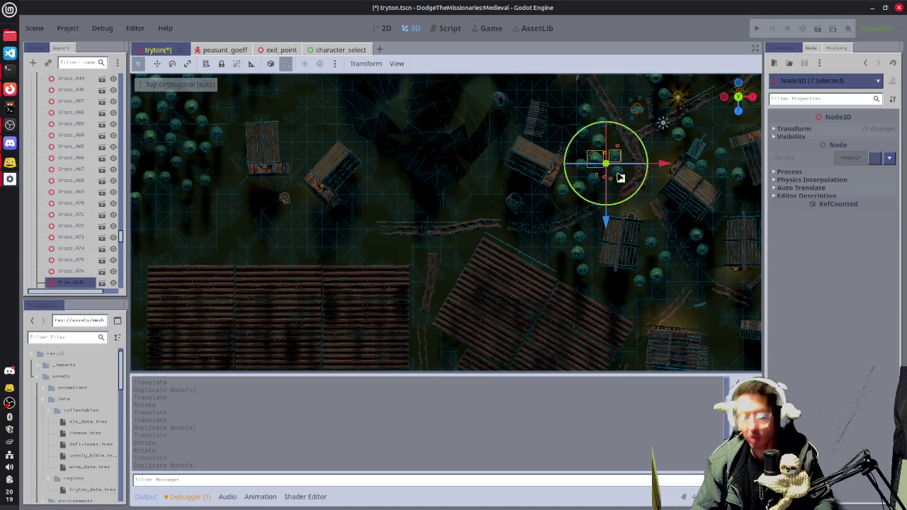
{"action": "left_click_drag", "start_coordinate": [666, 165], "coordinate": [459, 204]}
{"action": "mouse_move", "coordinate": [417, 181]}
{"action": "left_mouse_down"}
{"action": "mouse_move", "coordinate": [406, 212]}
{"action": "mouse_move", "coordinate": [414, 241]}
{"action": "mouse_move", "coordinate": [394, 212]}
{"action": "mouse_move", "coordinate": [407, 225]}
{"action": "left_mouse_up"}
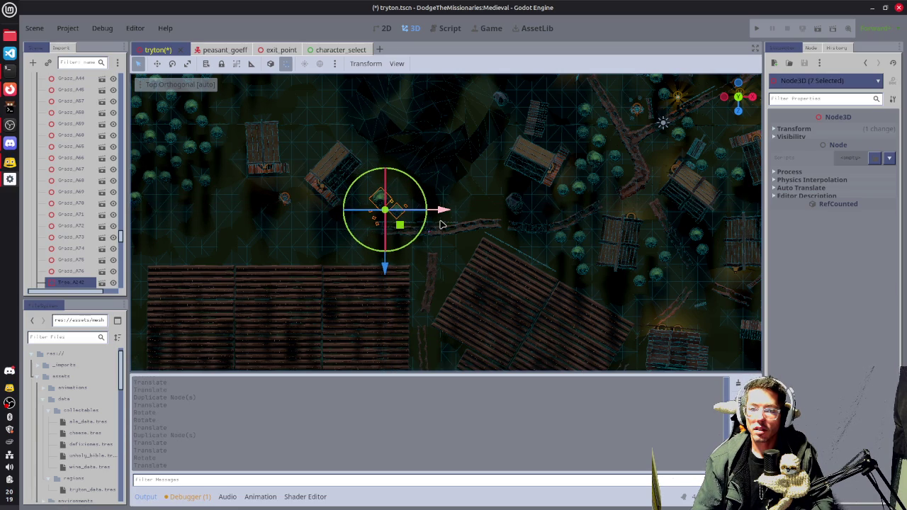
{"action": "key", "text": "ctrl+d"}
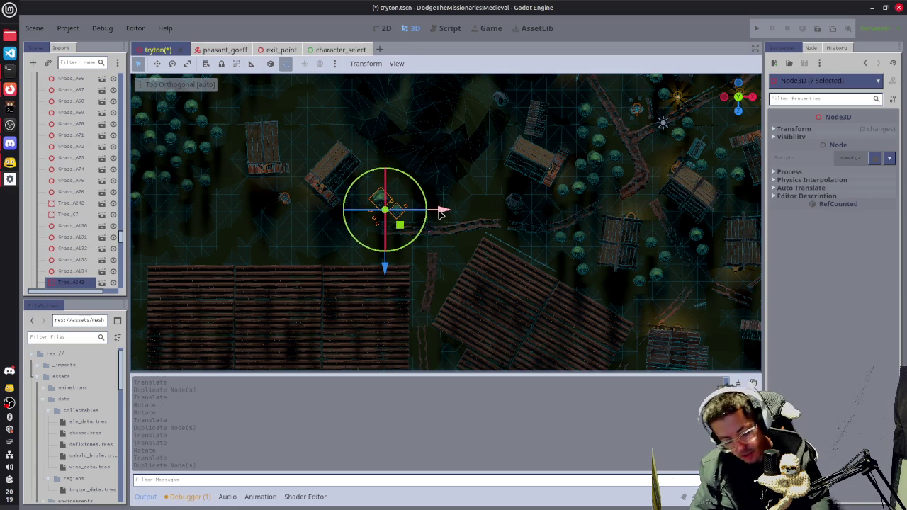
{"action": "mouse_move", "coordinate": [442, 209]}
{"action": "left_mouse_down"}
{"action": "mouse_move", "coordinate": [536, 204]}
{"action": "mouse_move", "coordinate": [523, 207]}
{"action": "mouse_move", "coordinate": [520, 224]}
{"action": "mouse_move", "coordinate": [522, 215]}
{"action": "mouse_move", "coordinate": [484, 210]}
{"action": "left_mouse_up"}
Deselect the trees, tilt the view over the town, and save tryton.tscn
{"action": "scroll", "coordinate": [396, 223], "scroll_direction": "down", "scroll_amount": 2}
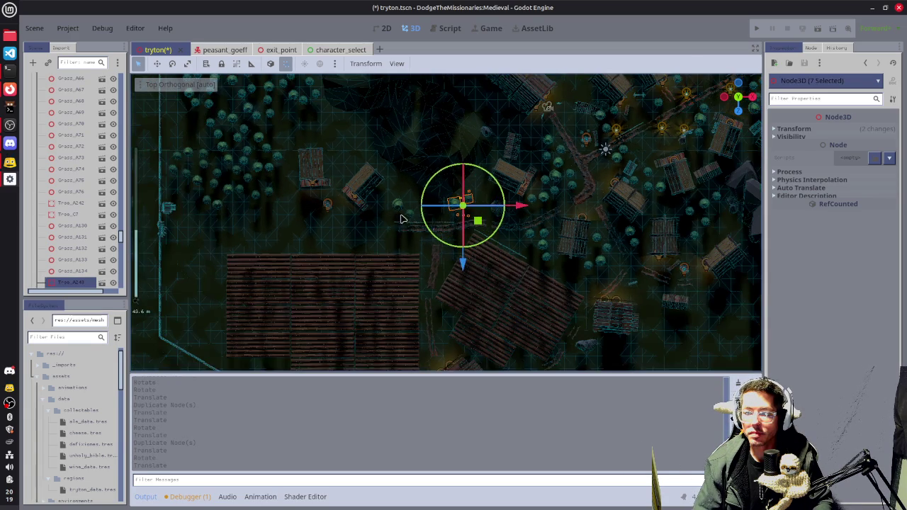
{"action": "mouse_move", "coordinate": [397, 222]}
{"action": "left_mouse_down"}
{"action": "mouse_move", "coordinate": [501, 153]}
{"action": "mouse_move", "coordinate": [538, 213]}
{"action": "left_mouse_up"}
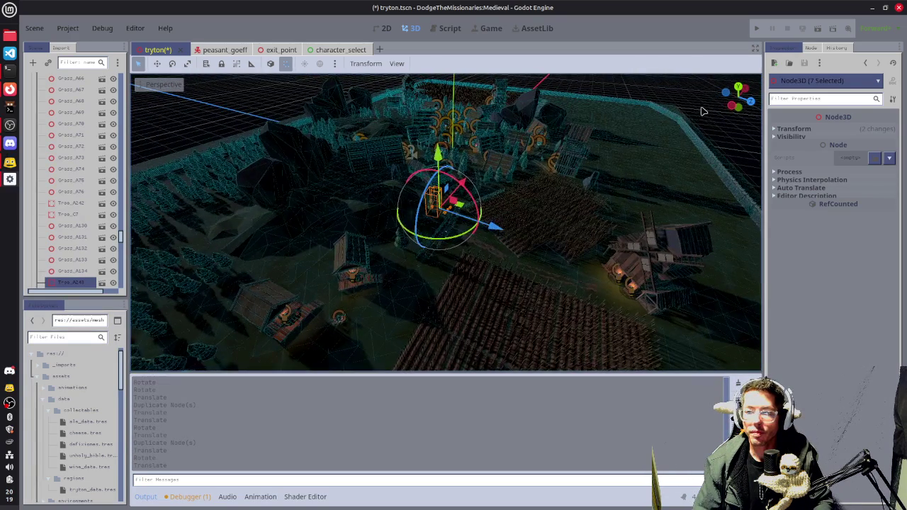
{"action": "left_click", "coordinate": [603, 253]}
{"action": "left_click_drag", "start_coordinate": [603, 253], "coordinate": [561, 243]}
{"action": "key", "text": "ctrl+s"}
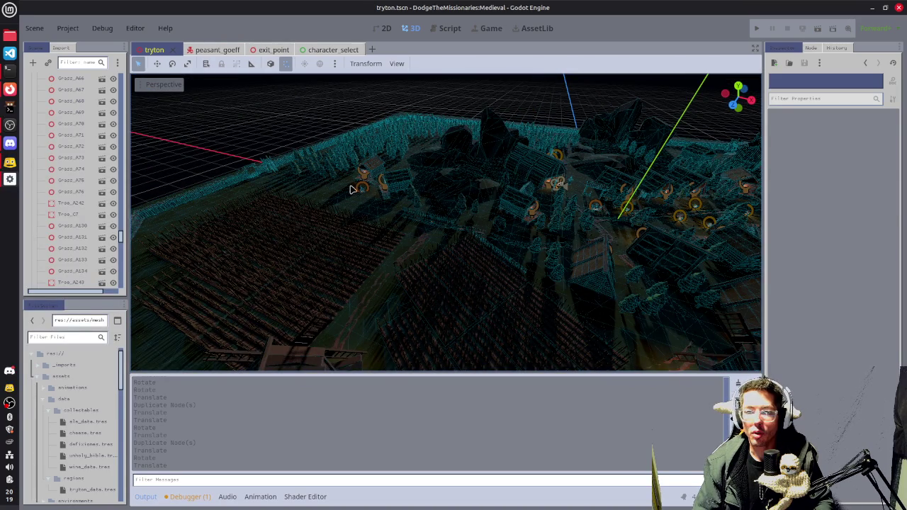
{"action": "left_click_drag", "start_coordinate": [277, 169], "coordinate": [317, 205]}
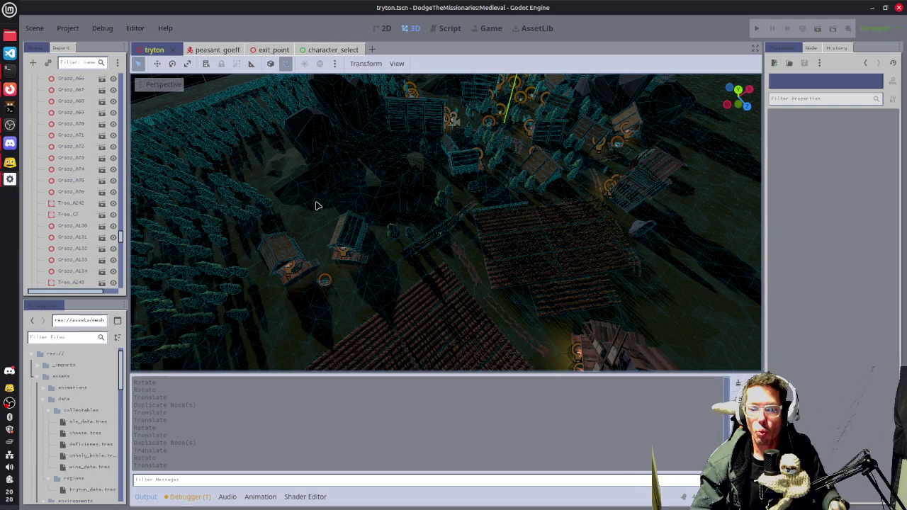
{"action": "scroll", "coordinate": [374, 273], "scroll_direction": "up", "scroll_amount": 5}
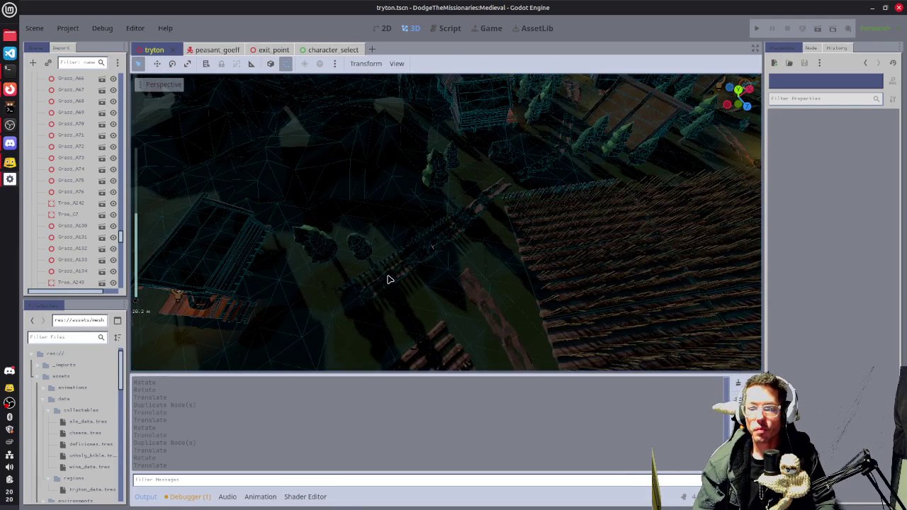
Duplicate MudRoad_Straight48 and shift the copy 6.7 along X to extend the road
{"action": "left_click", "coordinate": [389, 279]}
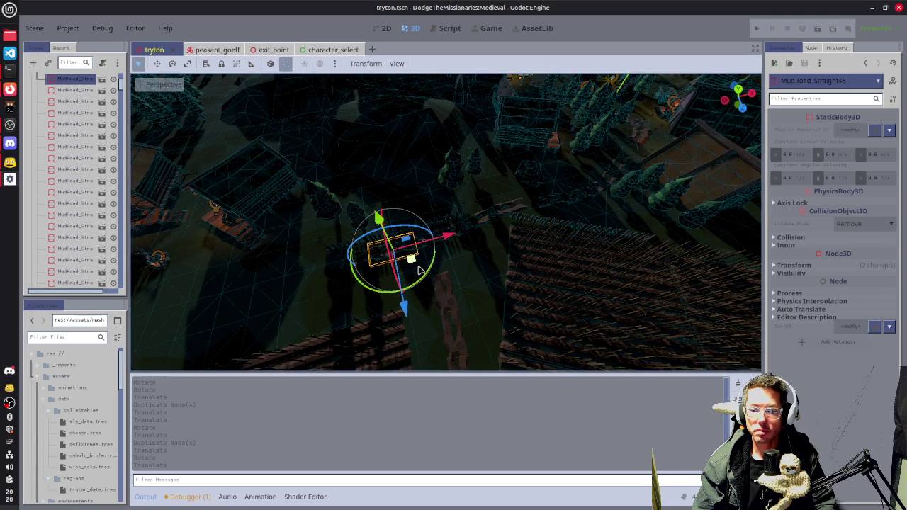
{"action": "key", "text": "ctrl+d"}
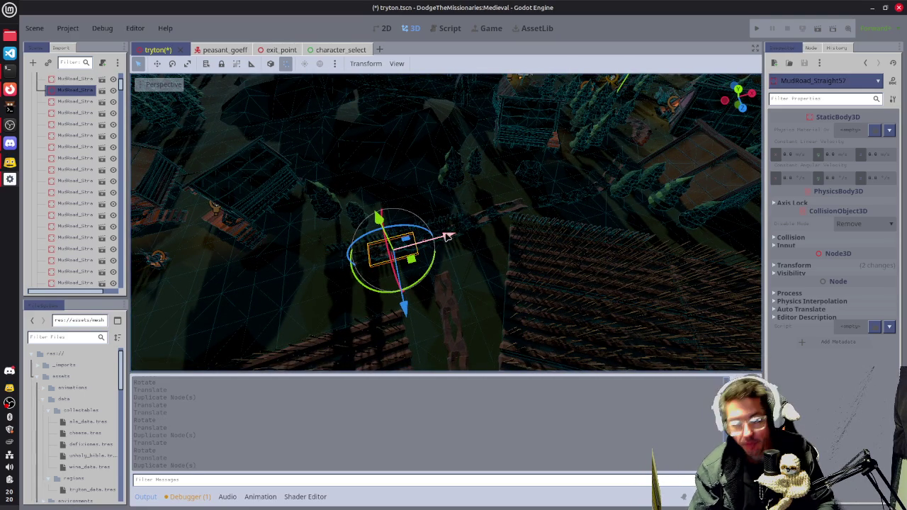
{"action": "left_click_drag", "start_coordinate": [448, 236], "coordinate": [358, 268]}
{"action": "scroll", "coordinate": [416, 255], "scroll_direction": "up", "scroll_amount": 5}
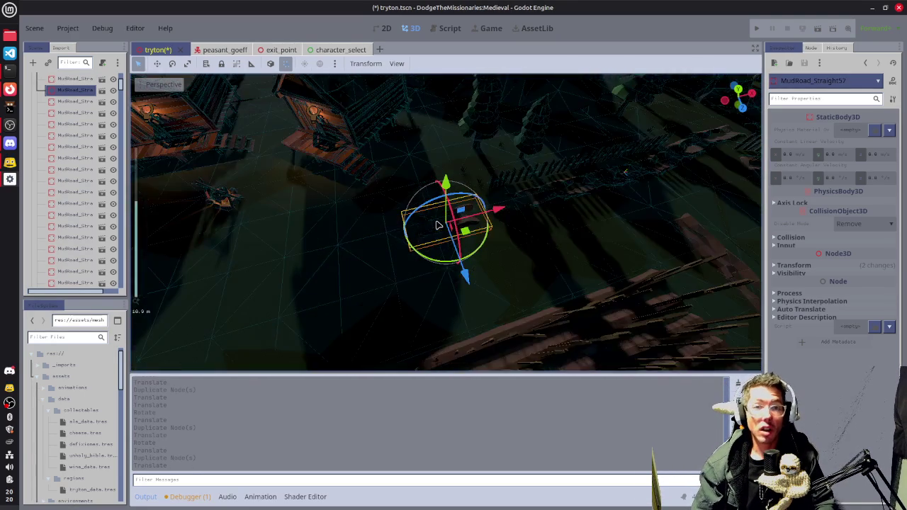
{"action": "mouse_move", "coordinate": [416, 255]}
{"action": "left_mouse_down"}
{"action": "mouse_move", "coordinate": [467, 241]}
{"action": "mouse_move", "coordinate": [418, 164]}
{"action": "left_mouse_up"}
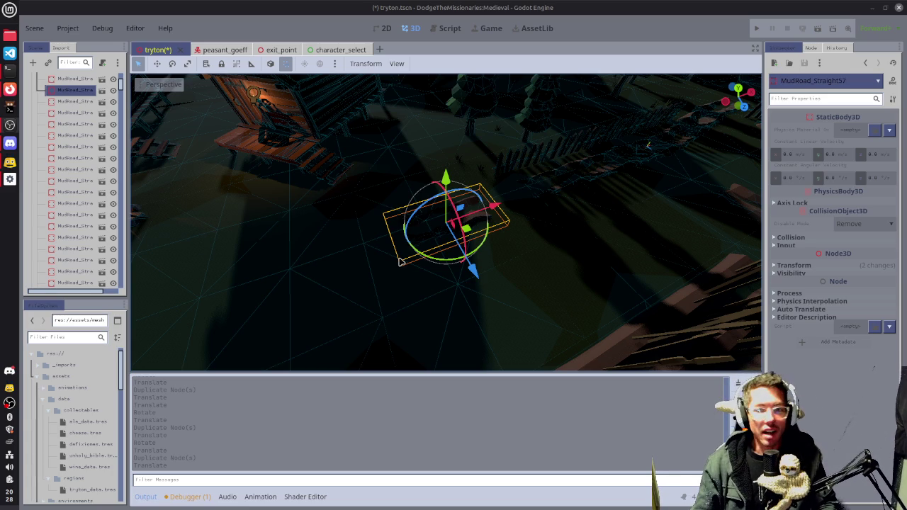
Deselect the road piece and save tryton.tscn
{"action": "left_click", "coordinate": [520, 231]}
{"action": "key", "text": "ctrl+s"}
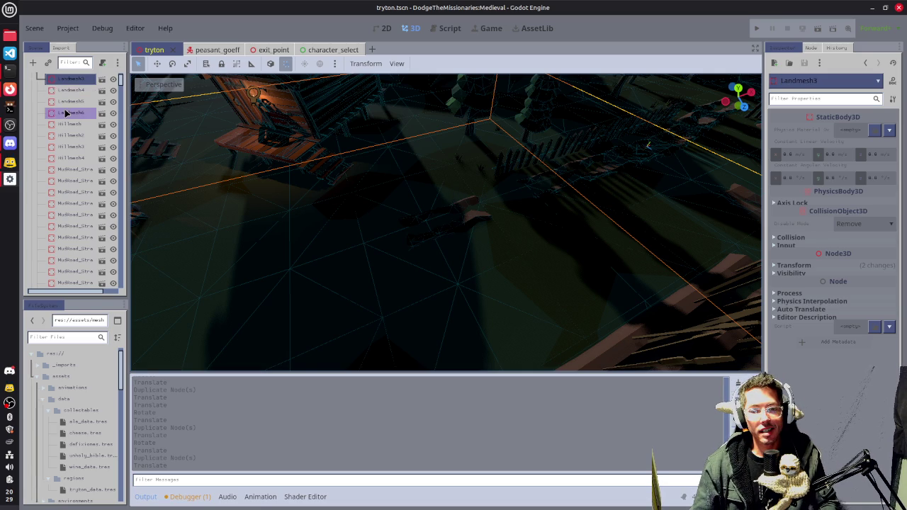
Collapse the LANDSCAPE, PERIMETER, FLORA, BUILDINGS and PROPS groups in the scene tree
{"action": "scroll", "coordinate": [65, 113], "scroll_direction": "up", "scroll_amount": 2}
{"action": "left_click", "coordinate": [38, 90]}
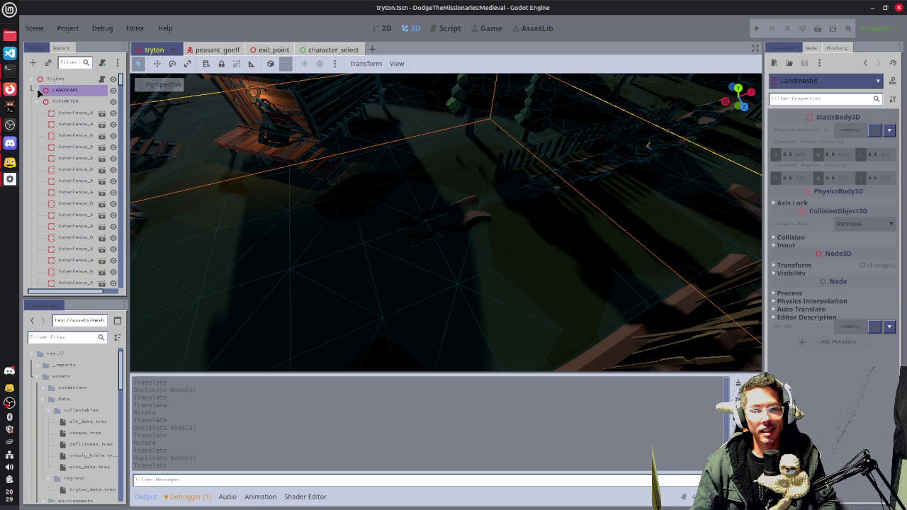
{"action": "left_click", "coordinate": [39, 102]}
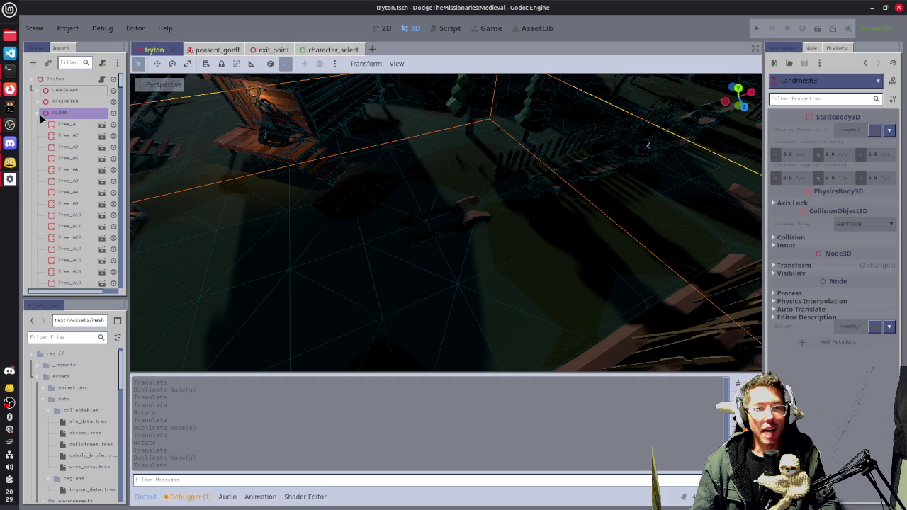
{"action": "left_click", "coordinate": [38, 112]}
{"action": "left_click", "coordinate": [38, 124]}
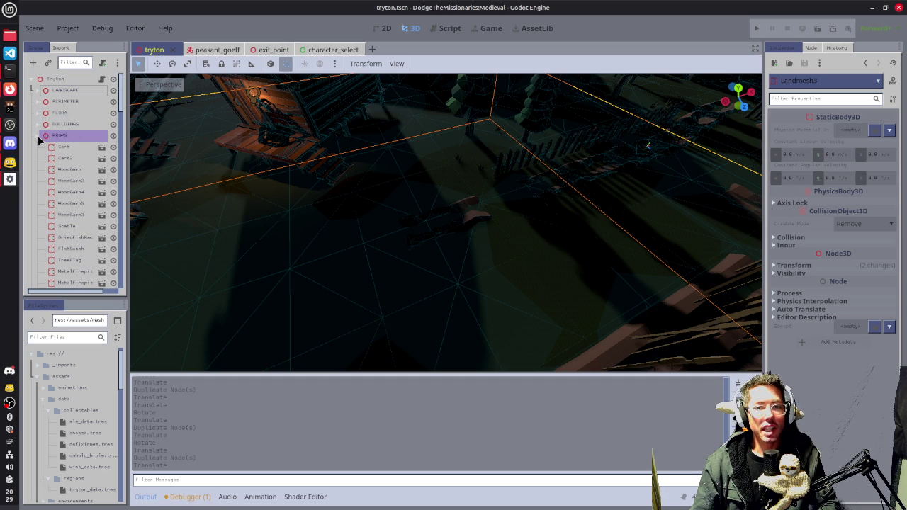
{"action": "left_click", "coordinate": [38, 135]}
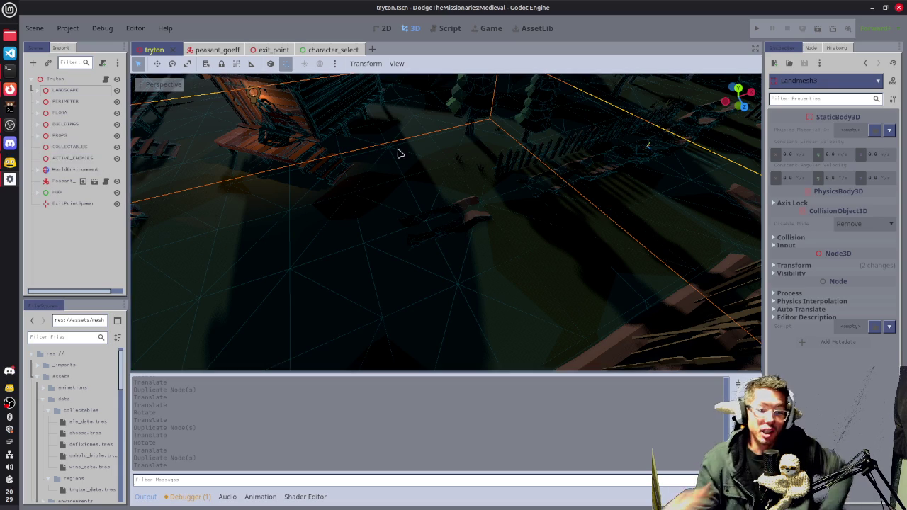
Enable Fog and Volumetric Fog on the WorldEnvironment, then save the scene
{"action": "left_click", "coordinate": [79, 170]}
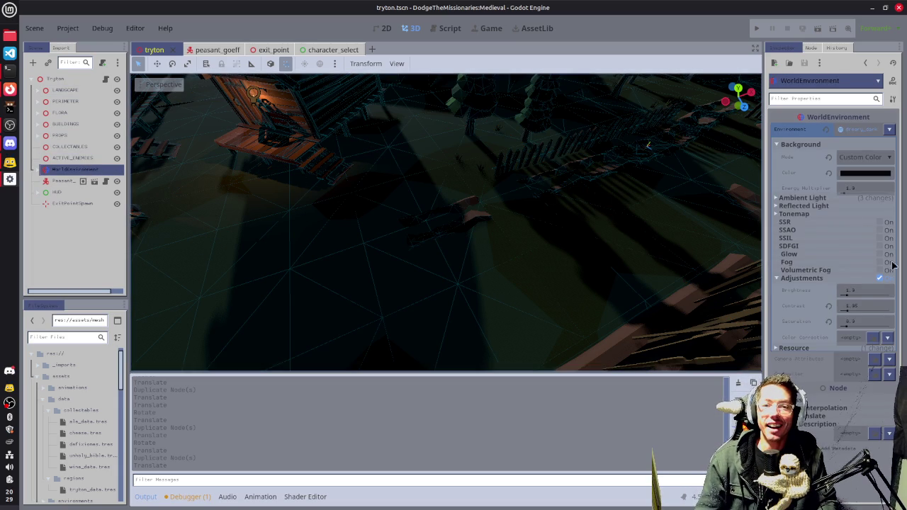
{"action": "left_click", "coordinate": [884, 271]}
{"action": "left_click", "coordinate": [885, 263]}
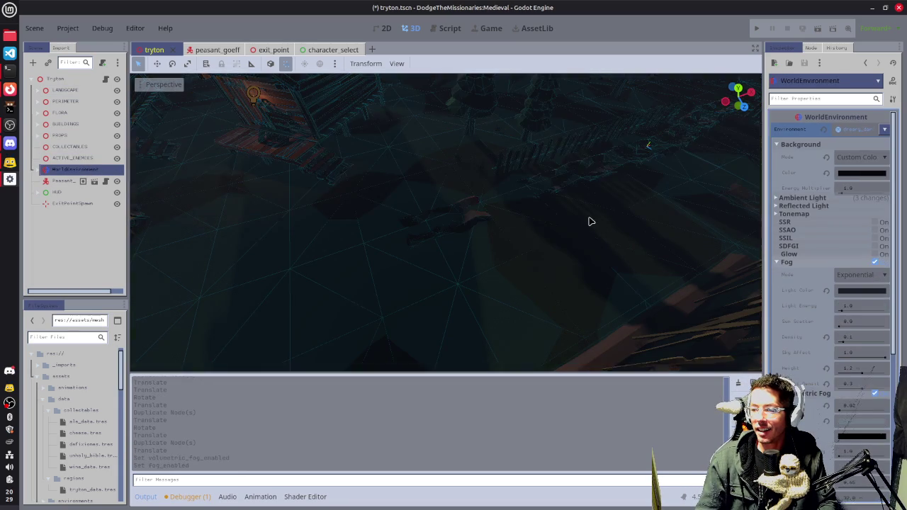
{"action": "key", "text": "ctrl+s"}
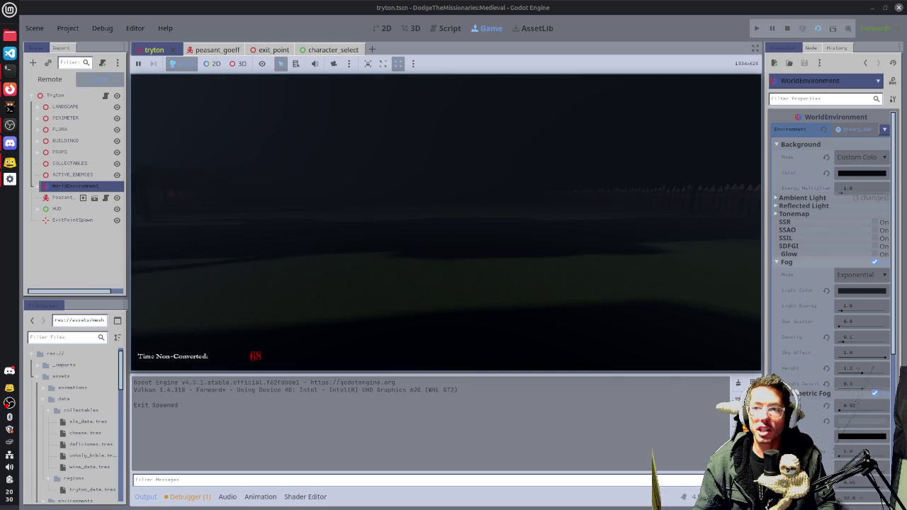
In the terminal, interrupt the running game and launch htop to check CPU and memory load
{"action": "key", "text": "alt+Tab"}
{"action": "key", "text": "alt+Tab"}
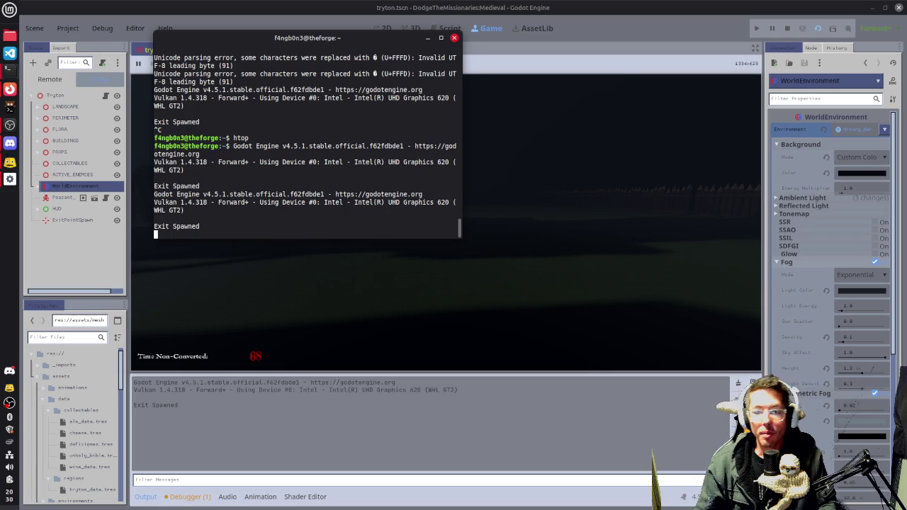
{"action": "key", "text": "ctrl+c"}
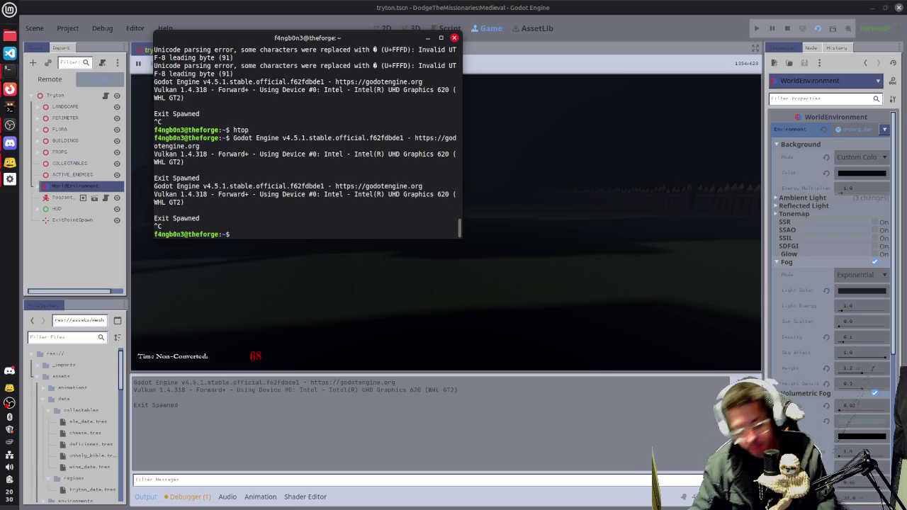
{"action": "type", "text": "htop"}
{"action": "key", "text": "Return"}
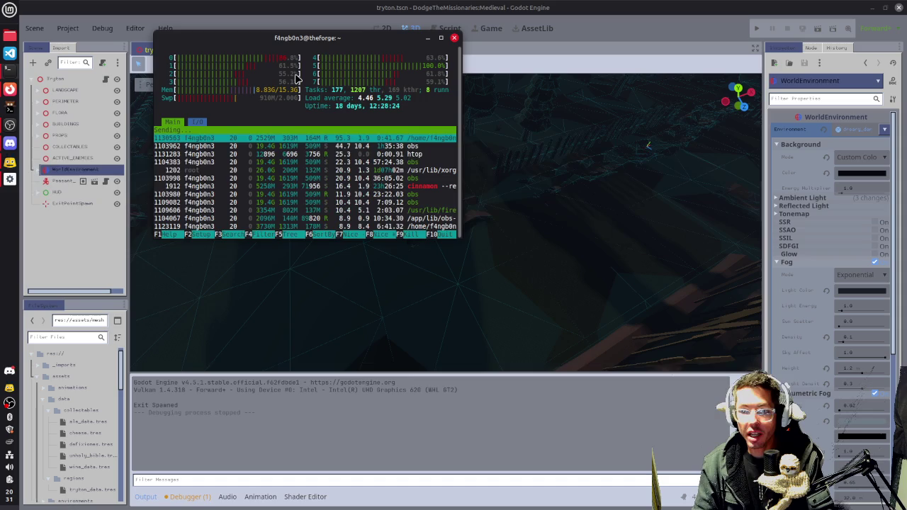
Quit the game, untick Fog and Volumetric Fog on the WorldEnvironment, and save tryton.tscn
{"action": "key", "text": "q"}
{"action": "left_click", "coordinate": [647, 145]}
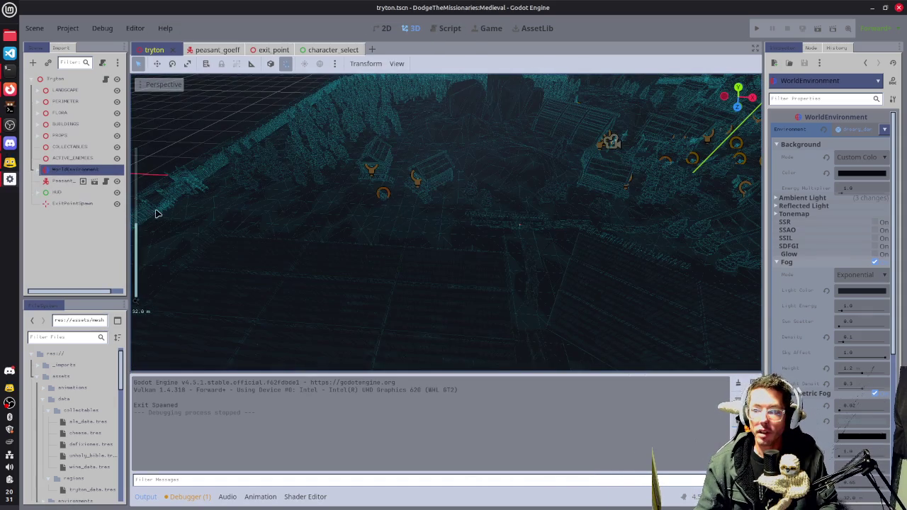
{"action": "left_click", "coordinate": [876, 263]}
{"action": "left_click", "coordinate": [879, 270]}
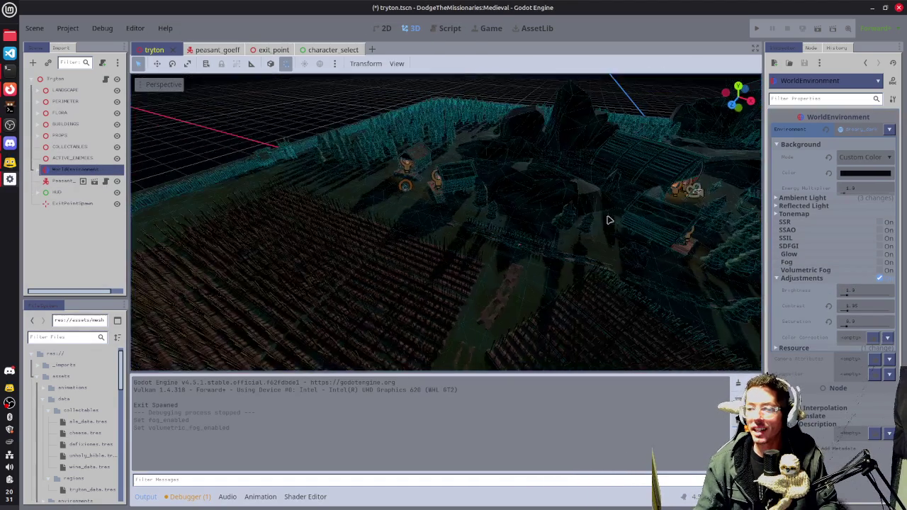
{"action": "left_click_drag", "start_coordinate": [607, 220], "coordinate": [533, 206]}
{"action": "key", "text": "ctrl+s"}
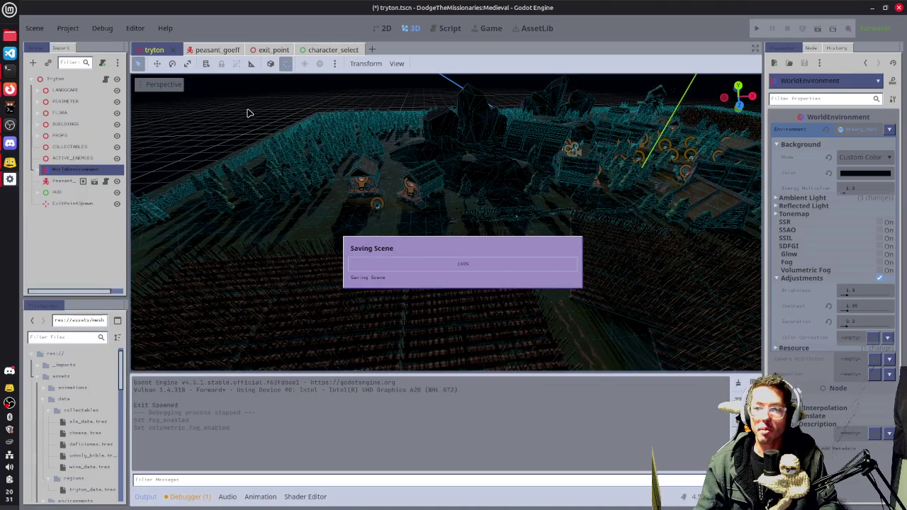